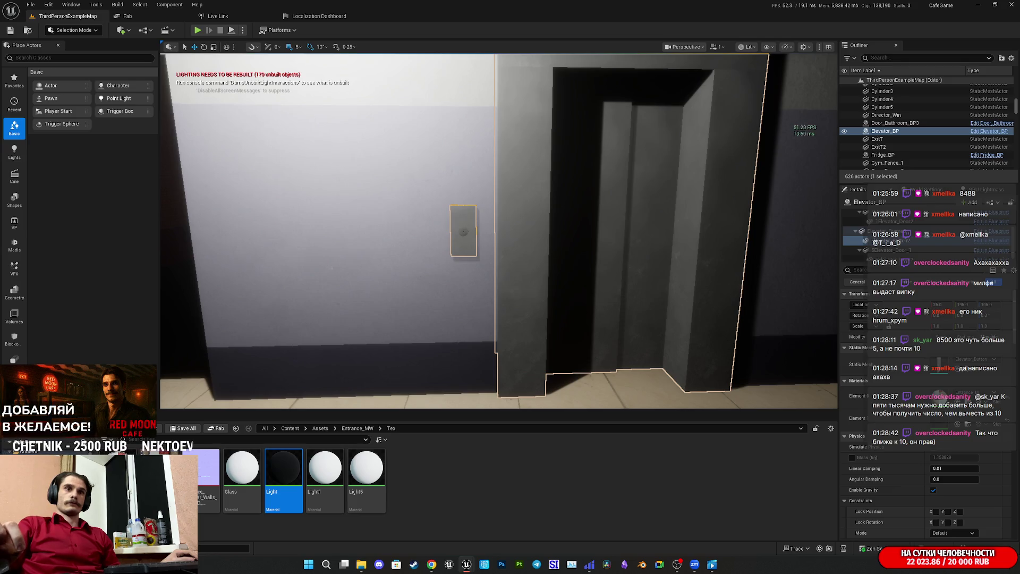
- Clear the Light material selection and frame the Elevator_BP doorway in the corridor view
click(636, 486)
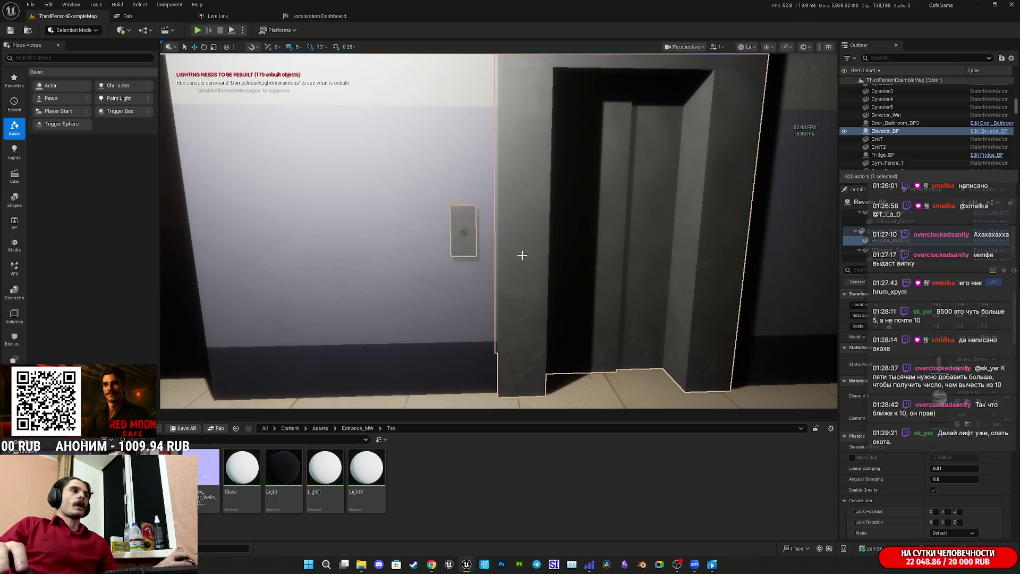
scroll(510, 257, up, 5)
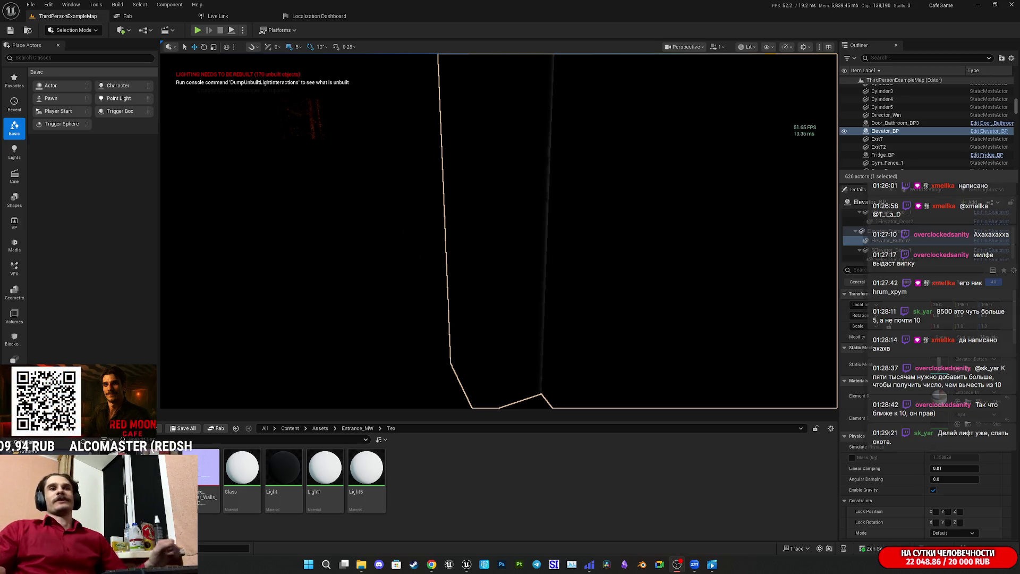
key(f)
scroll(499, 231, up, 8)
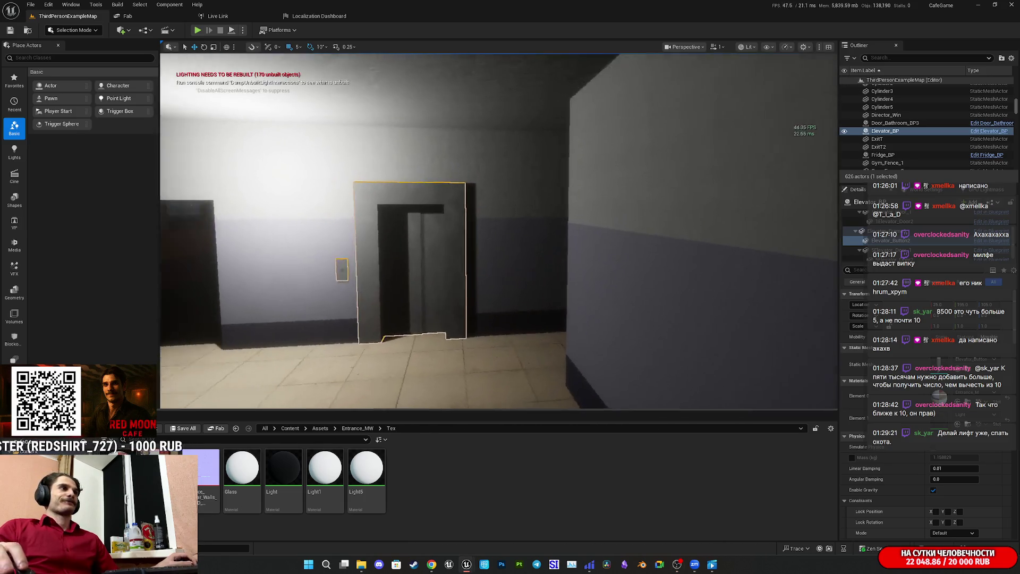
key(f)
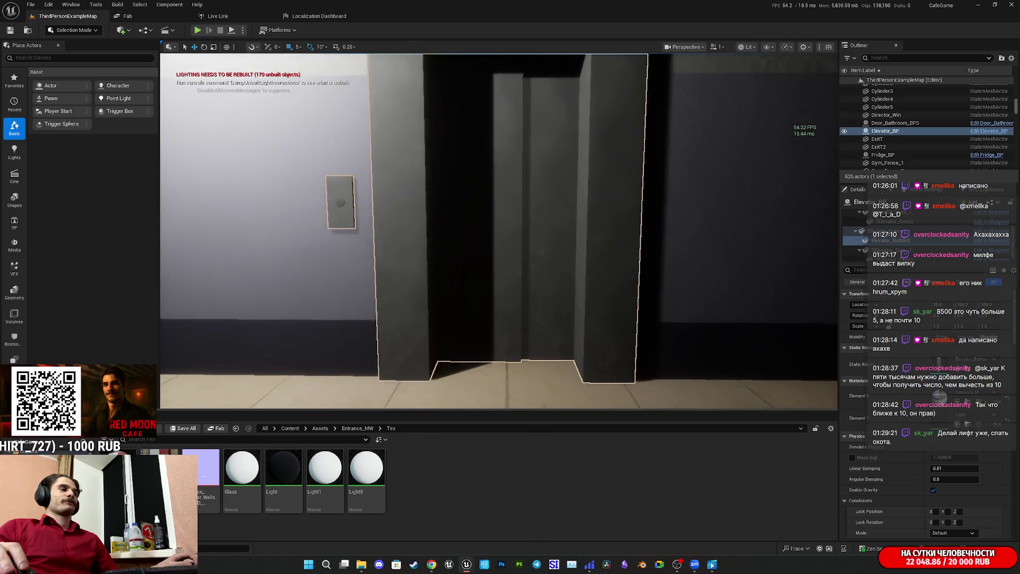
scroll(588, 353, down, 5)
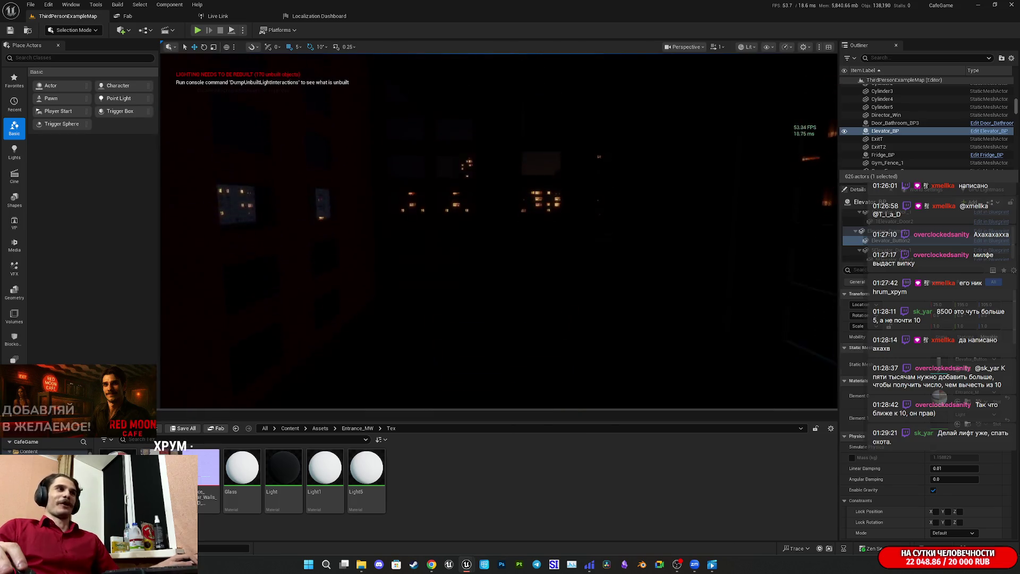
key(f)
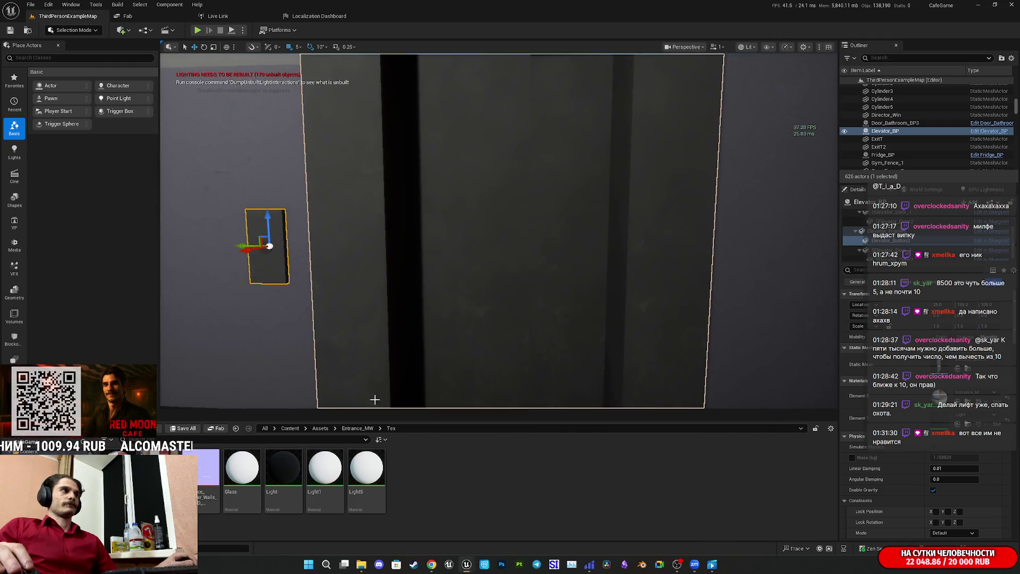
key(f)
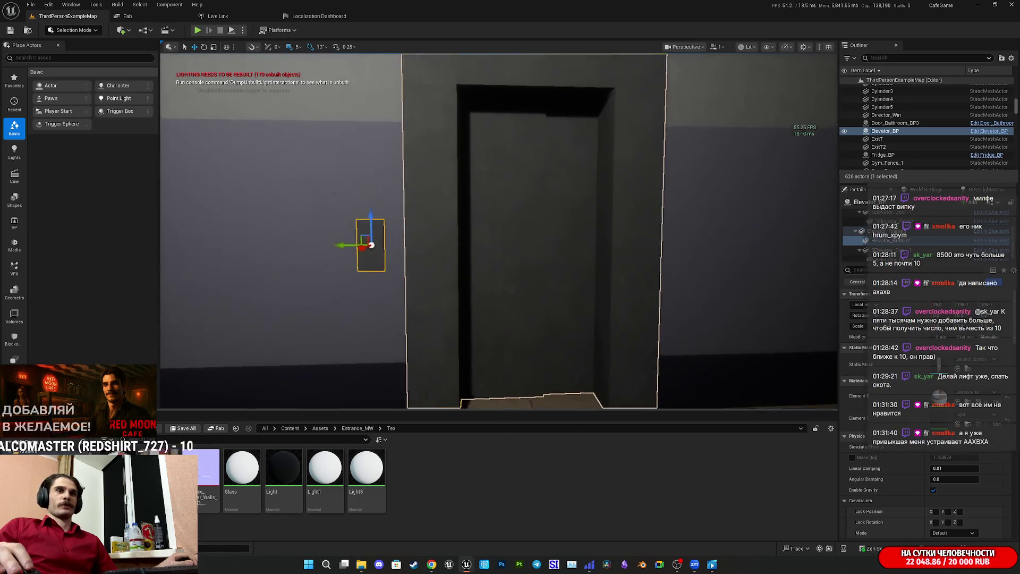
key(s)
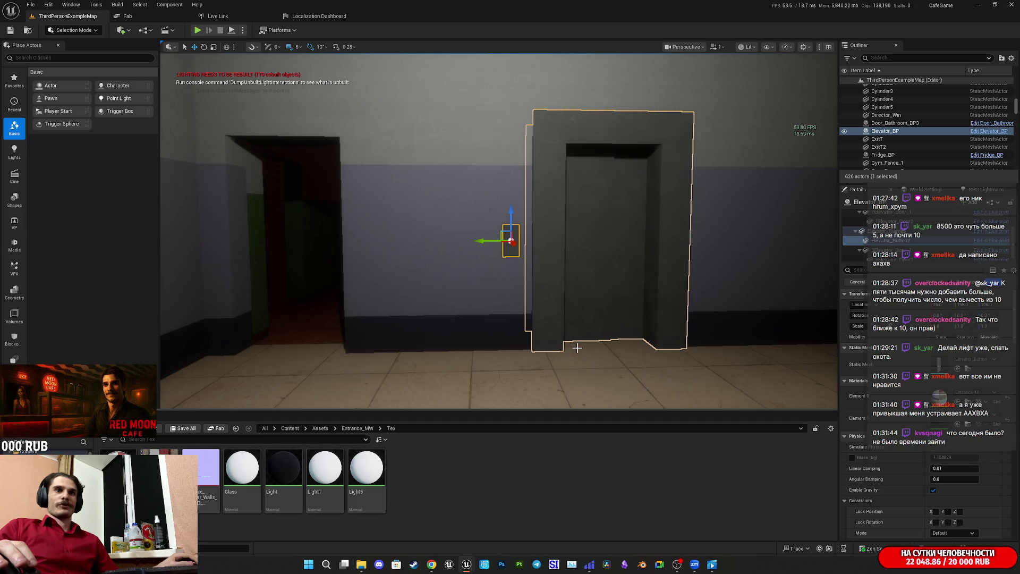
drag(687, 325, 712, 250)
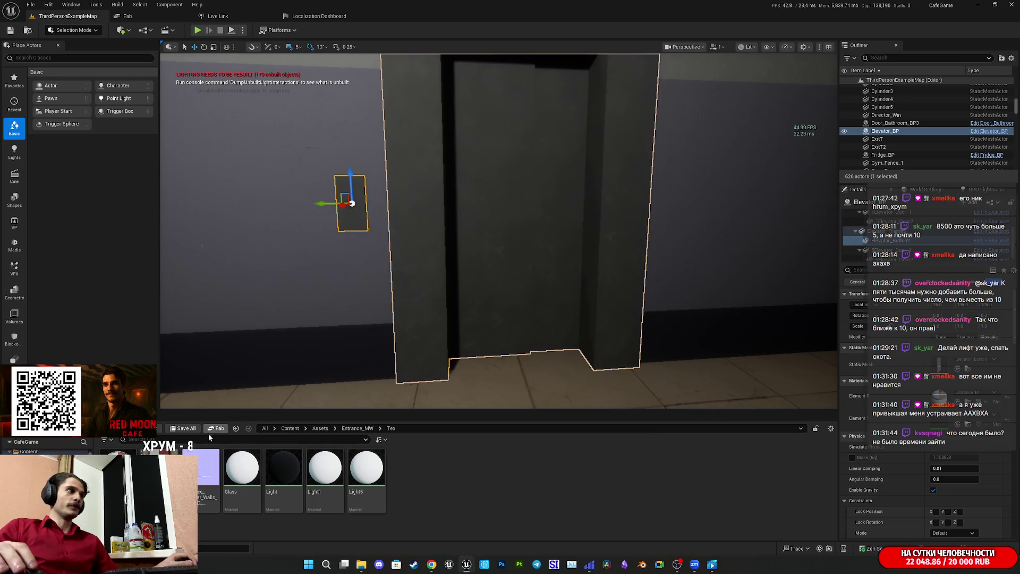
- Fly from the building exterior back to the elevator door front, then switch to the Twitch stream manager
key(f)
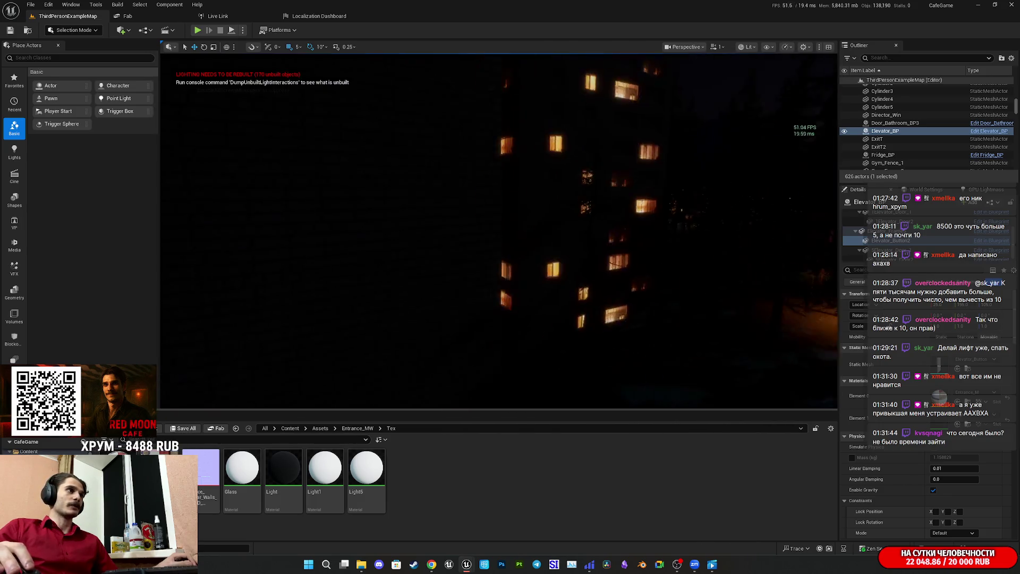
key(w)
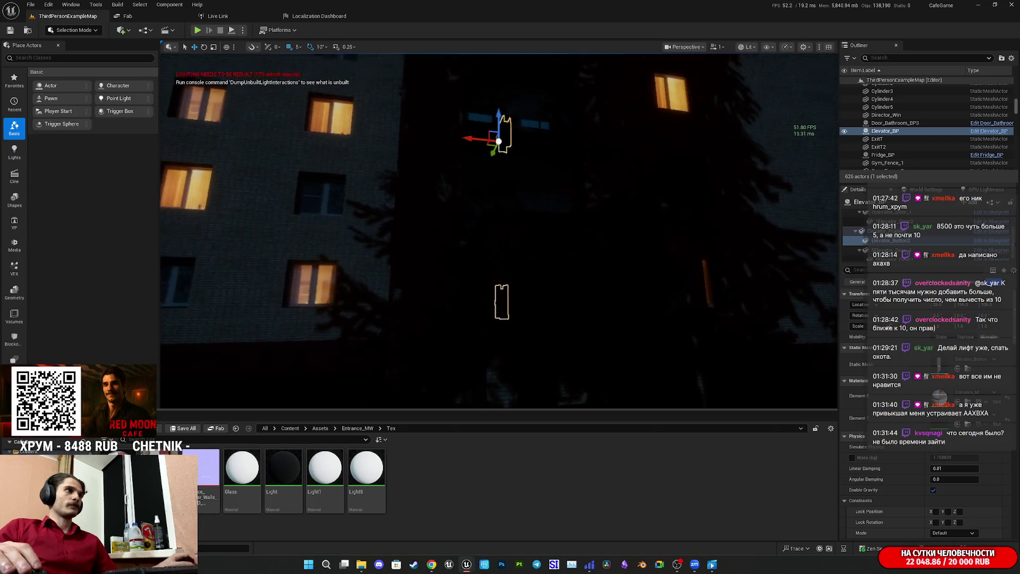
key(w)
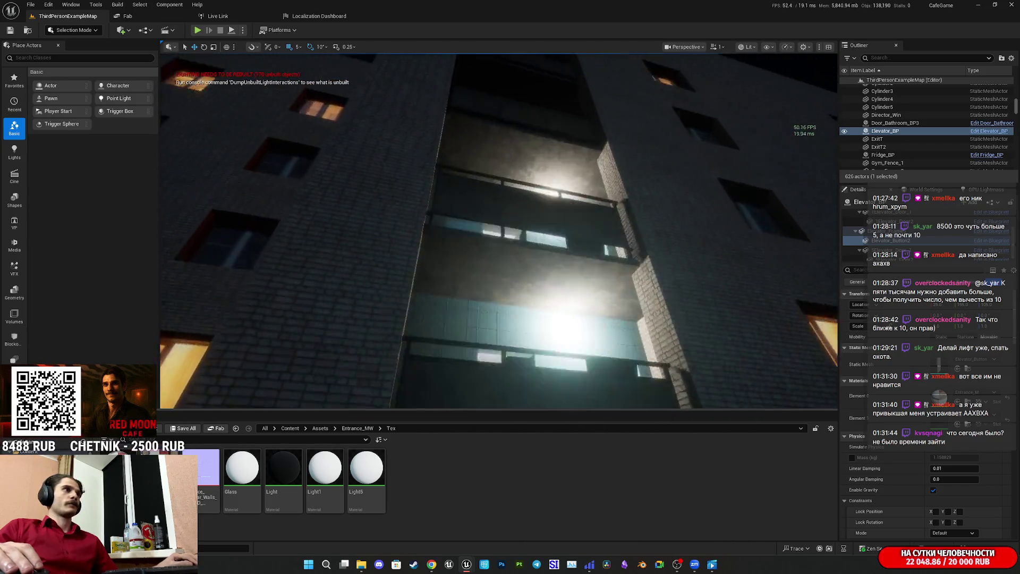
key(w)
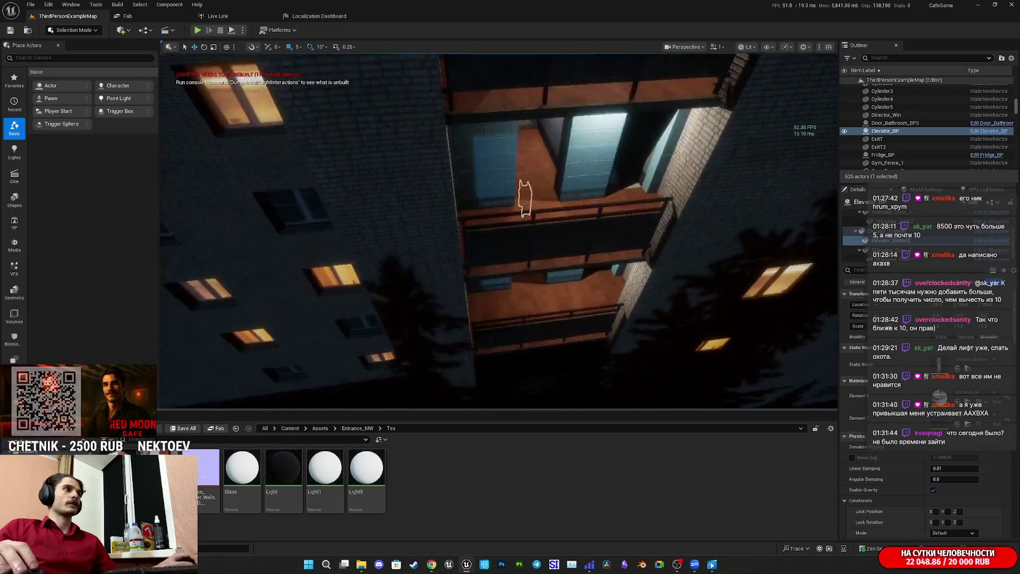
key(a)
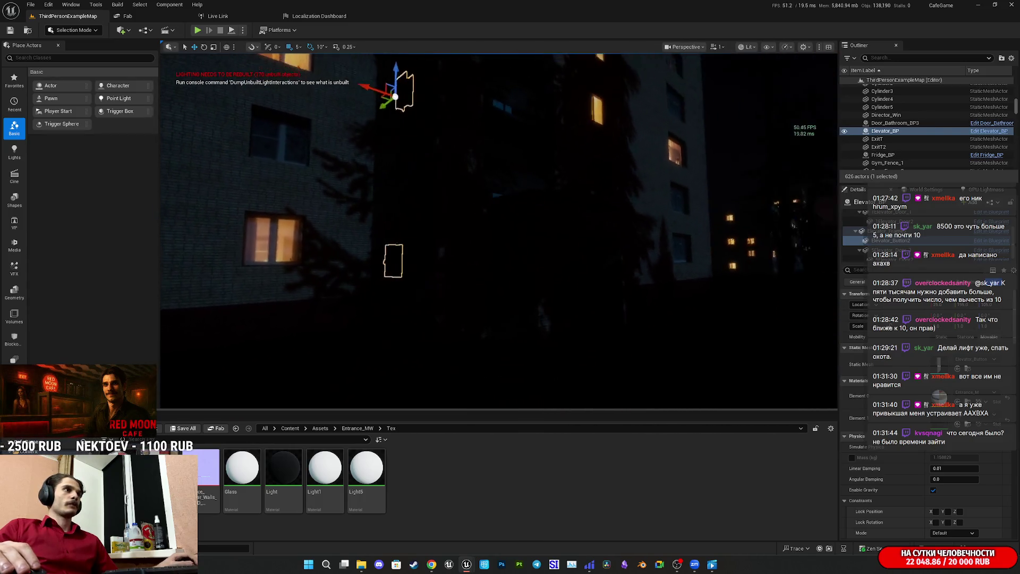
key(w)
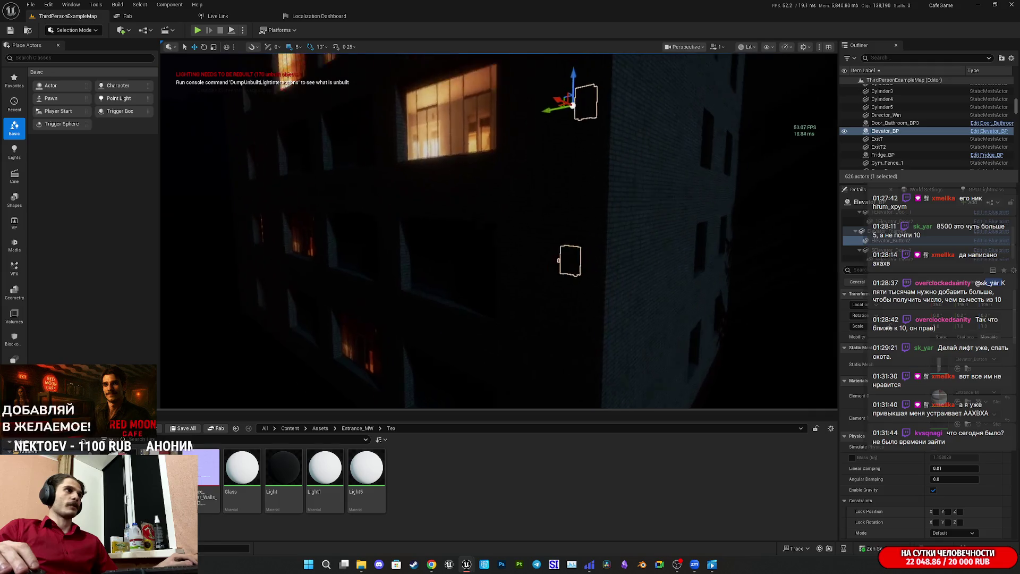
key(w)
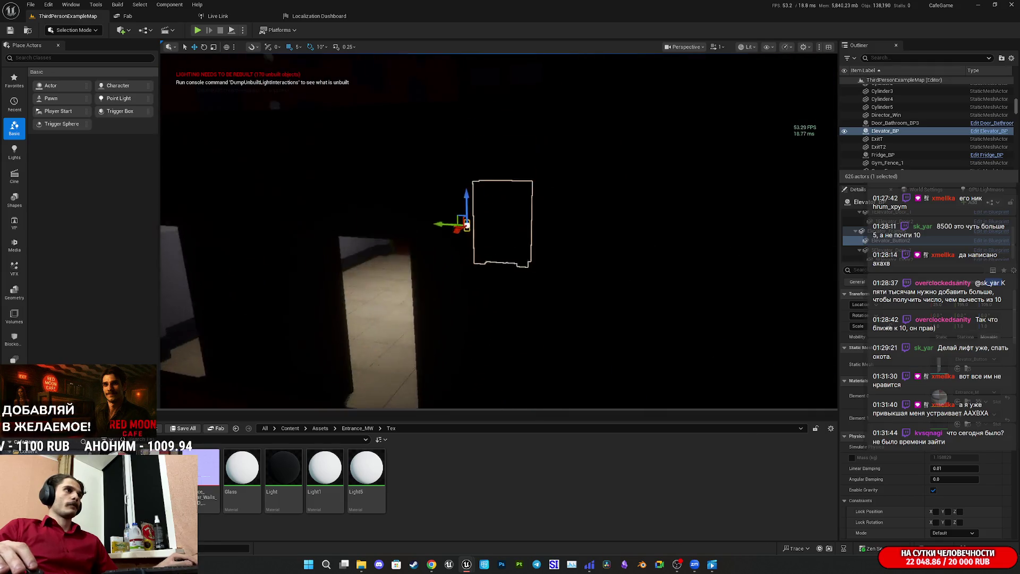
key(s)
key(s)
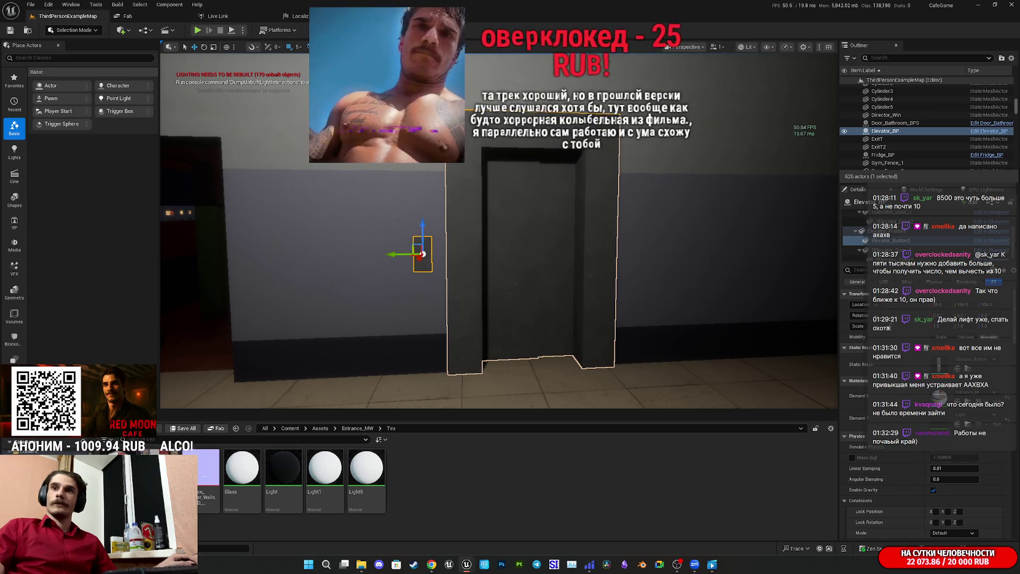
key(super+d)
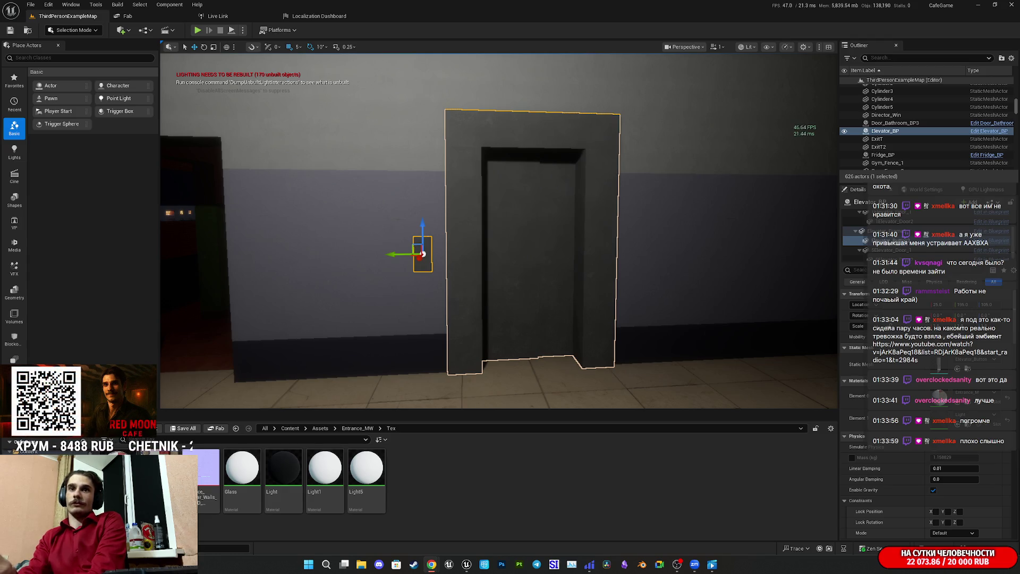
key(alt+Tab)
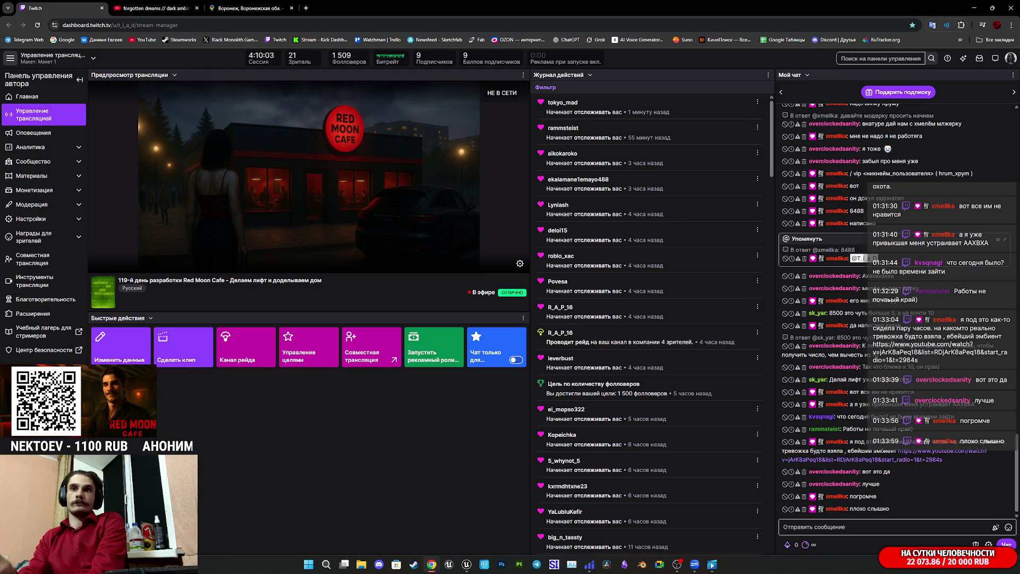
key(alt+Tab)
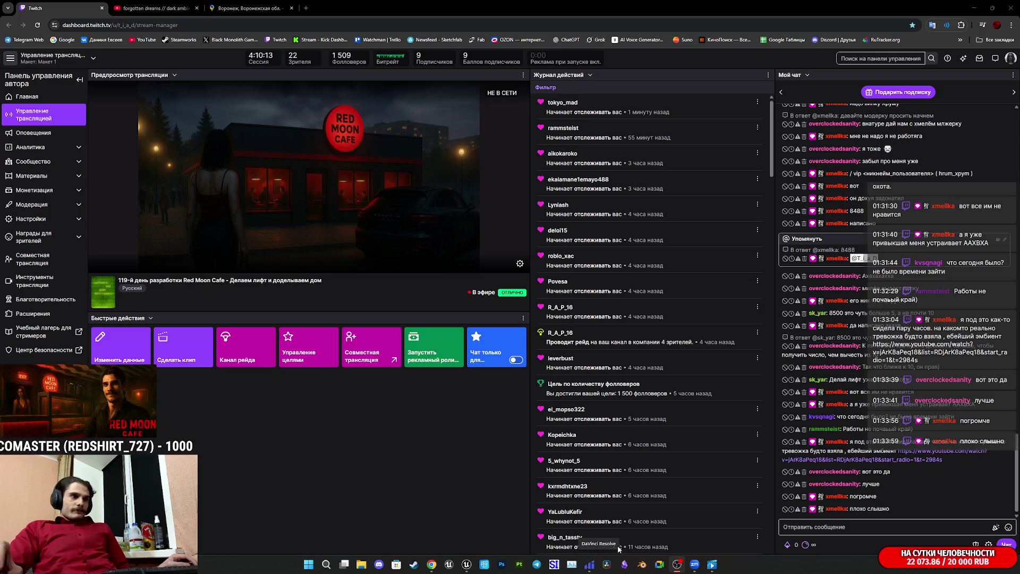
mouse_move(471, 566)
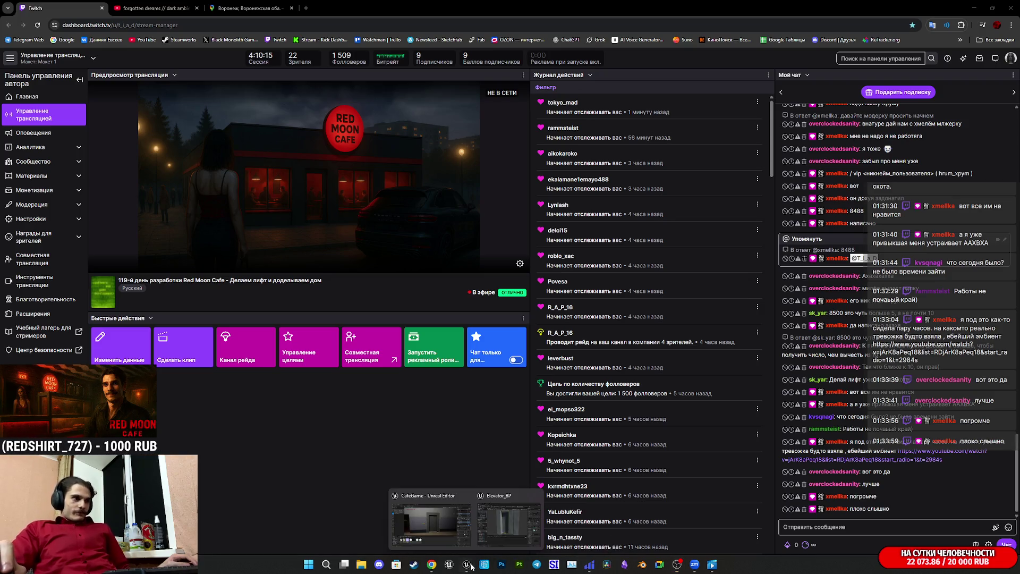
click(440, 525)
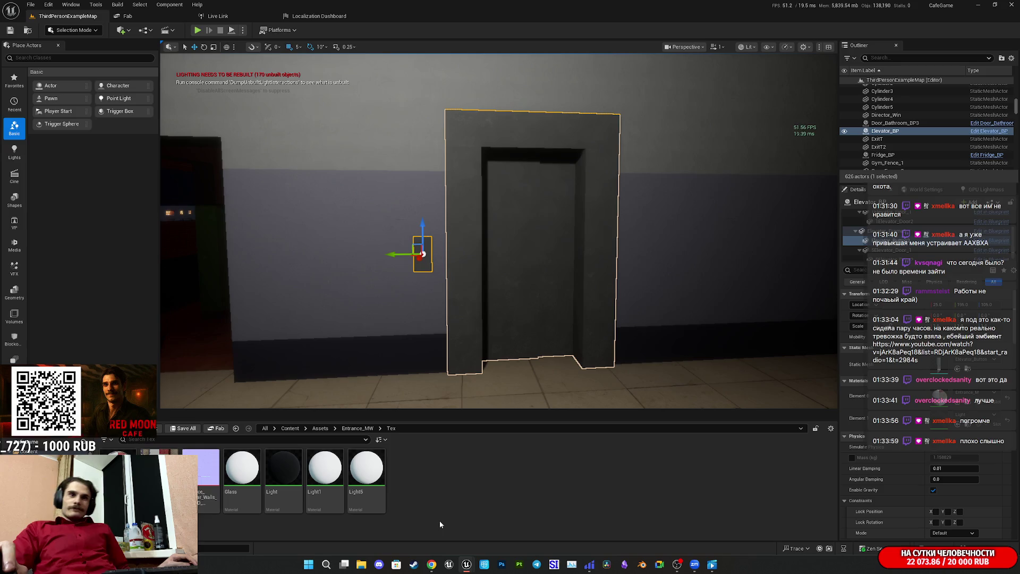
- Orbit closer to view the elevator door's right side, then browse to the Entrance_MW mesh folder
drag(488, 361, 568, 335)
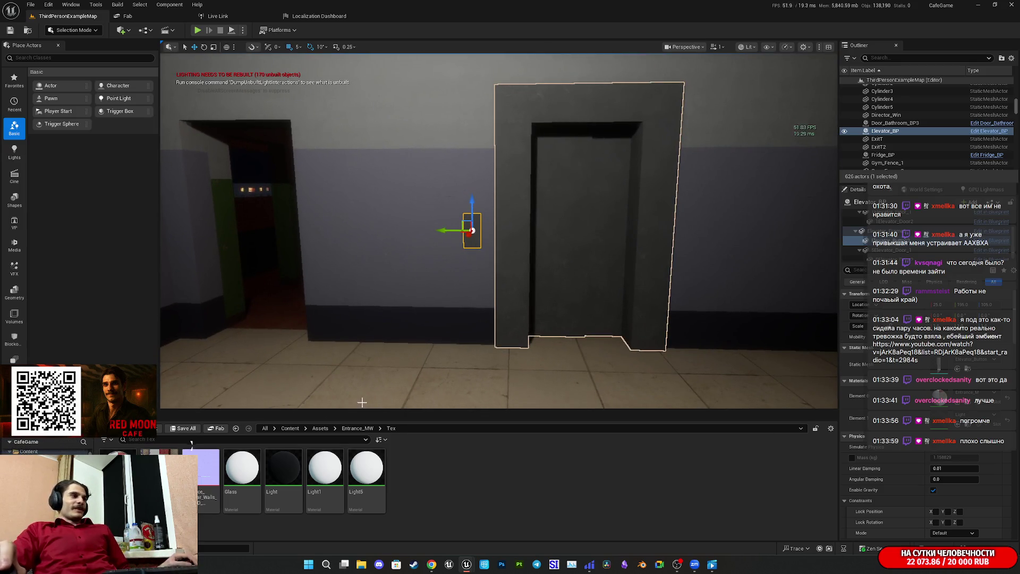
mouse_move(499, 239)
mouse_down()
mouse_move(563, 234)
mouse_move(521, 245)
mouse_move(524, 286)
mouse_up()
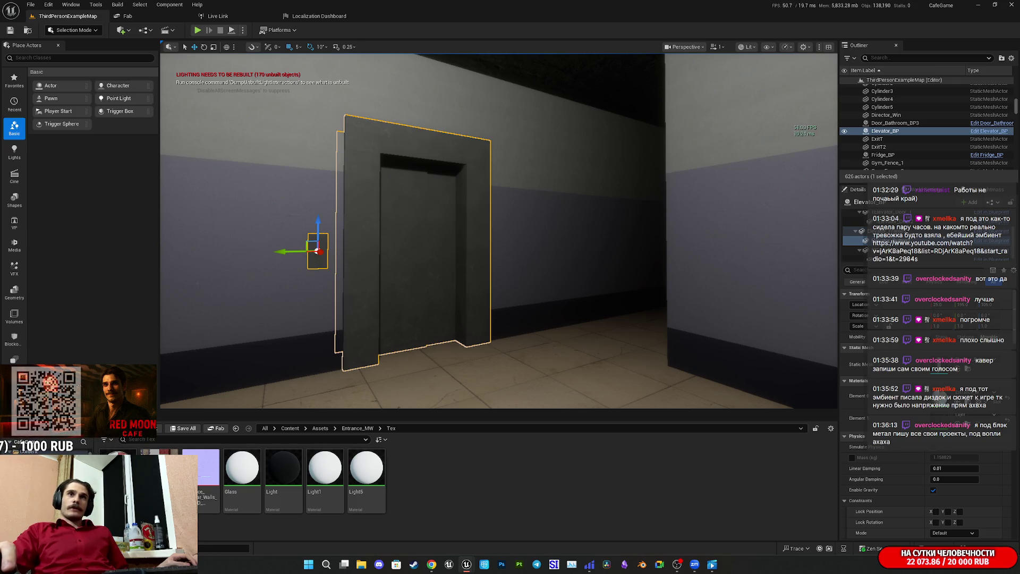
mouse_move(500, 308)
mouse_down()
mouse_move(489, 286)
mouse_move(500, 308)
mouse_up()
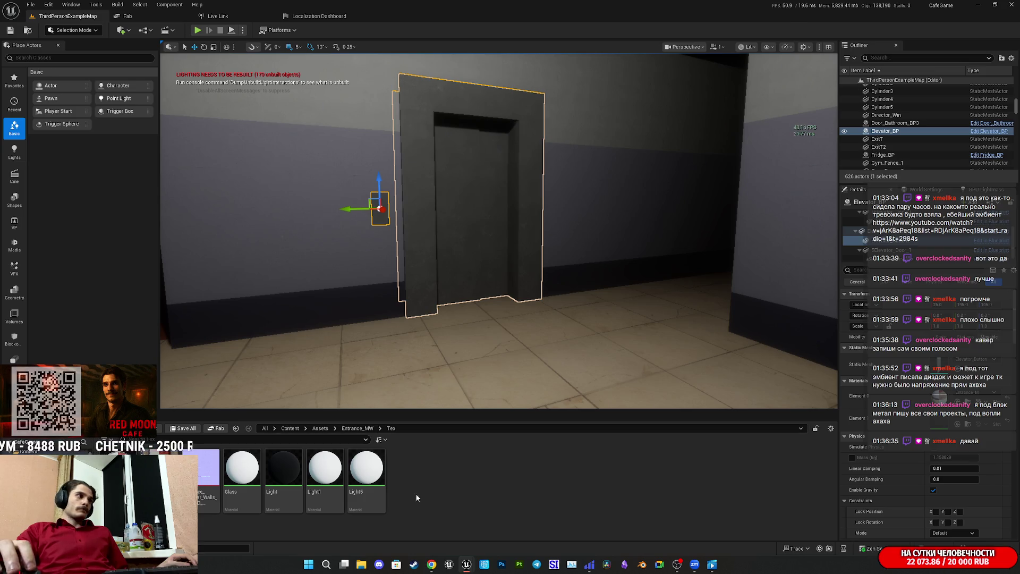
click(359, 429)
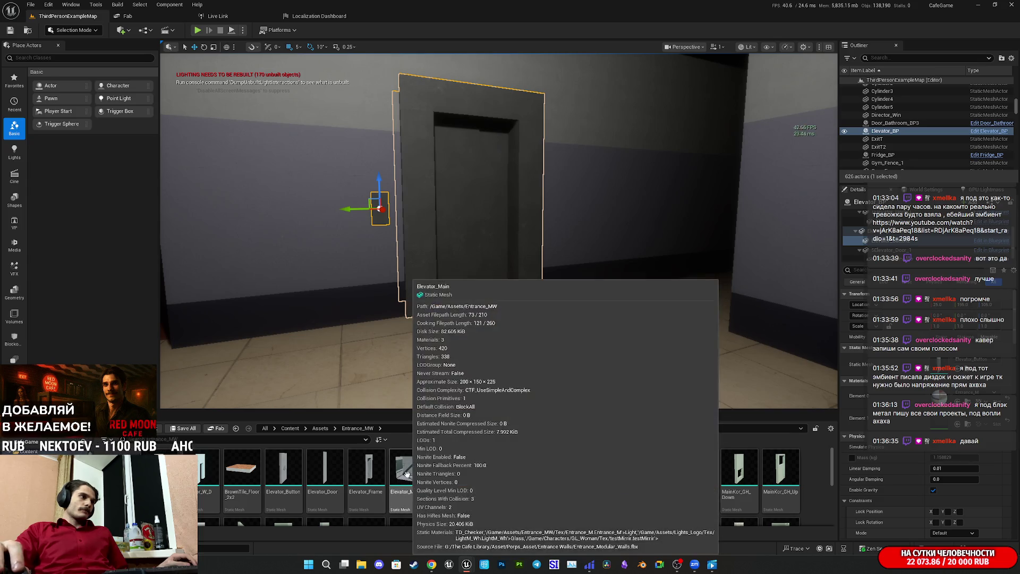
- Pick the Elevator_Panel mesh, fly toward the elevator and switch the viewport to Unlit
click(406, 473)
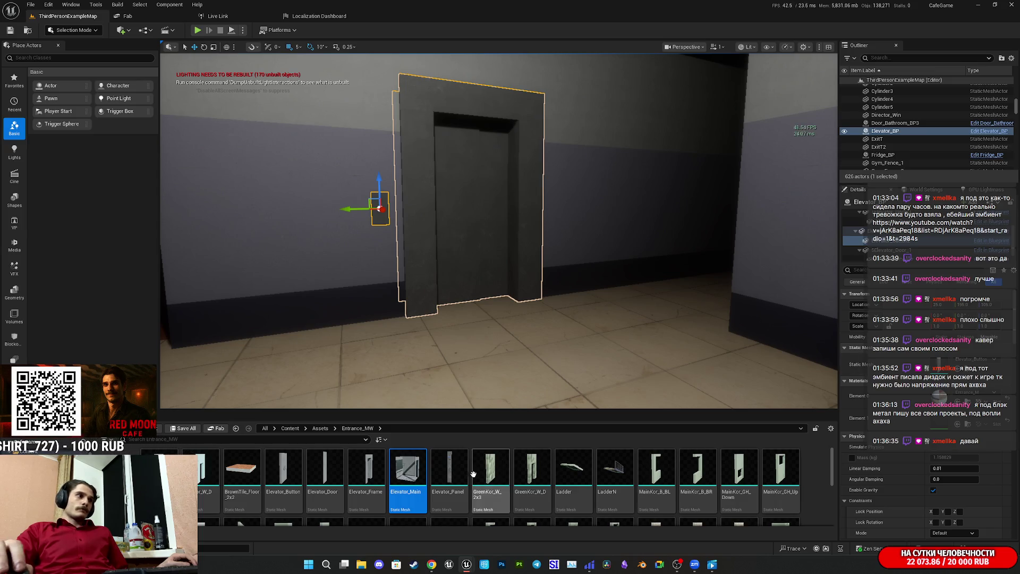
click(451, 468)
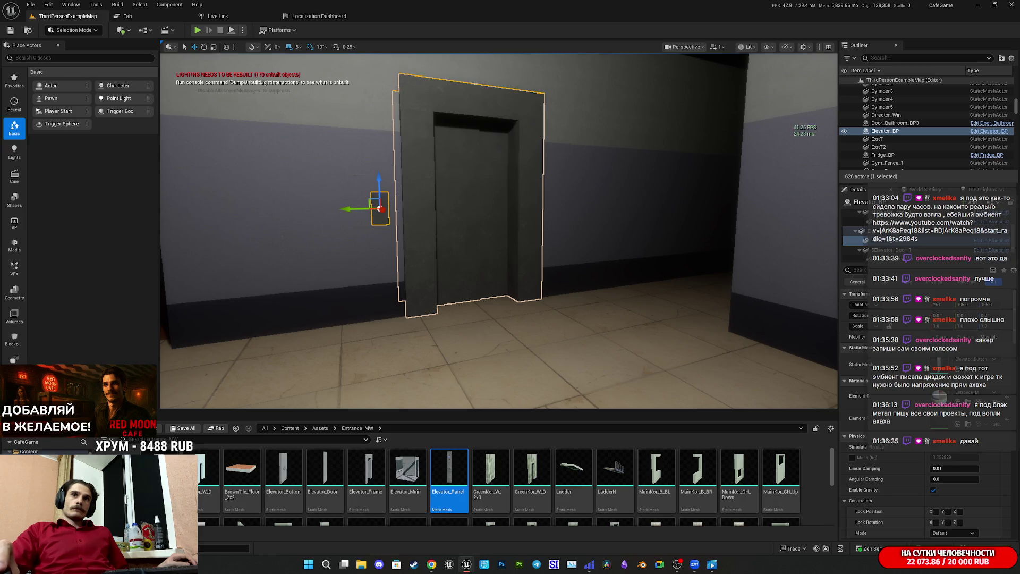
mouse_move(666, 292)
mouse_down()
mouse_move(579, 330)
mouse_move(510, 319)
mouse_move(552, 313)
mouse_move(524, 297)
mouse_up()
click(747, 47)
click(765, 89)
- Fly inside the elevator car and drop the Elevator_Panel mesh onto its interior wall
mouse_move(606, 226)
mouse_down()
mouse_move(563, 233)
mouse_move(563, 250)
mouse_move(547, 260)
mouse_move(531, 250)
mouse_move(497, 268)
mouse_move(495, 244)
mouse_up()
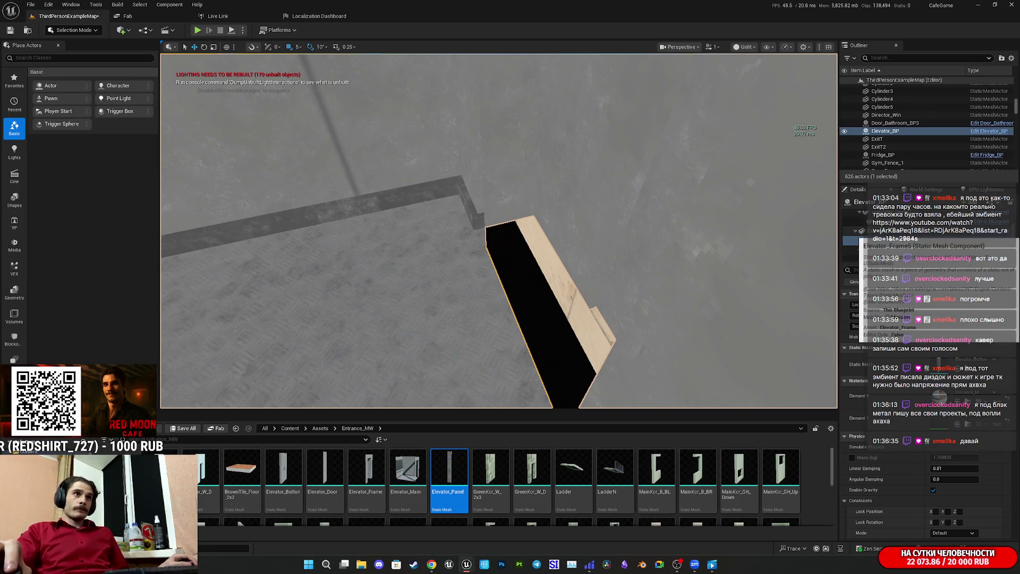
drag(578, 274, 526, 231)
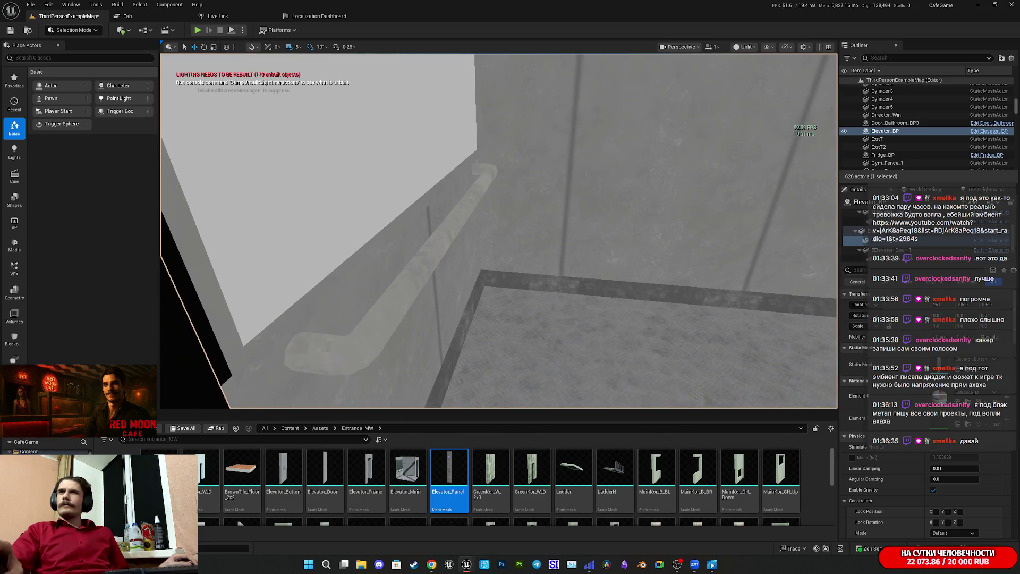
mouse_move(795, 299)
mouse_down()
mouse_move(785, 332)
mouse_move(776, 324)
mouse_move(792, 319)
mouse_move(781, 321)
mouse_move(781, 298)
mouse_move(785, 321)
mouse_up()
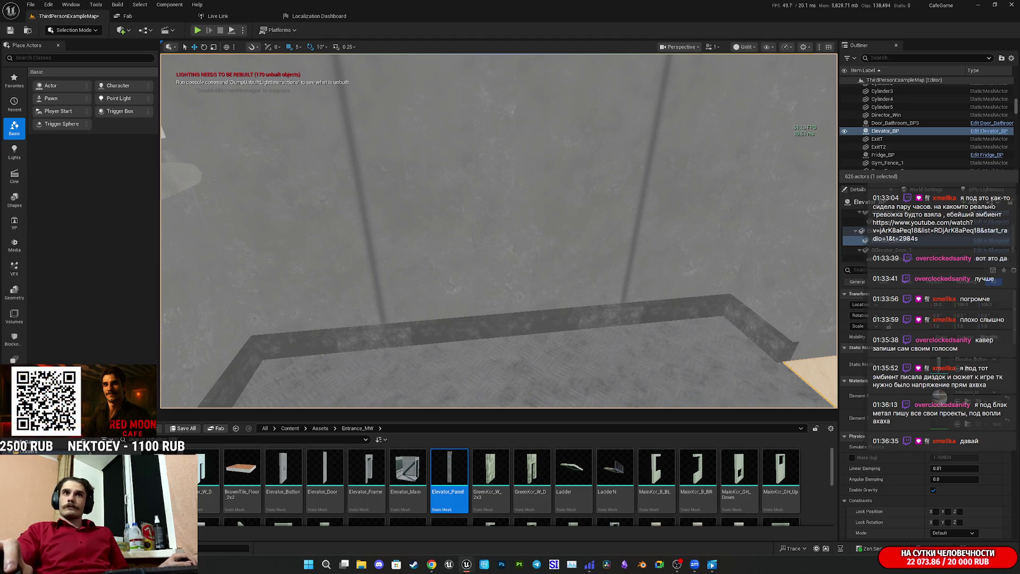
mouse_move(449, 473)
mouse_down()
mouse_move(457, 319)
mouse_move(555, 330)
mouse_up()
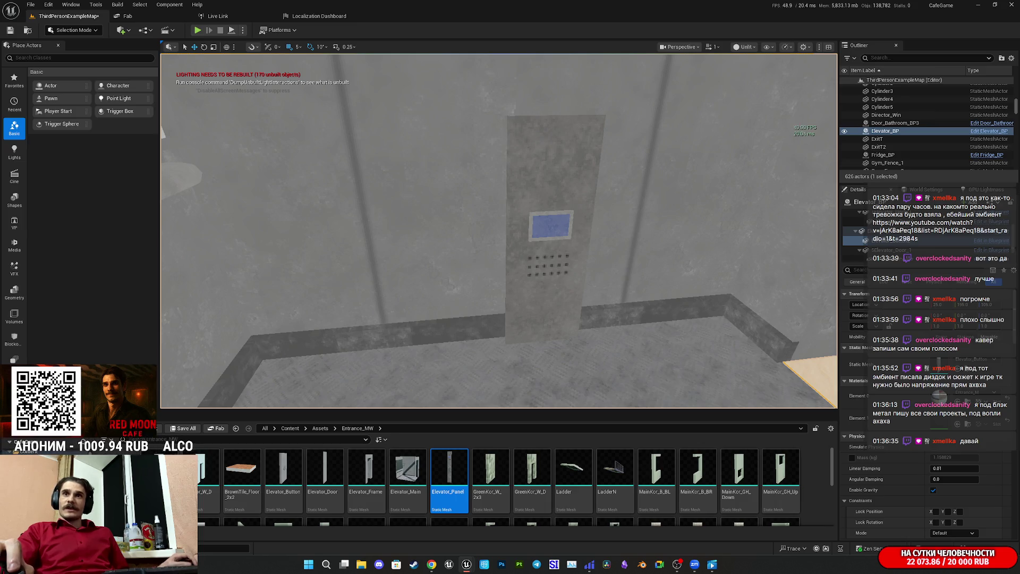
- Slide the Elevator_Panel left along the concrete wall to its final position
mouse_move(555, 329)
mouse_down()
mouse_move(507, 329)
mouse_move(523, 330)
mouse_up()
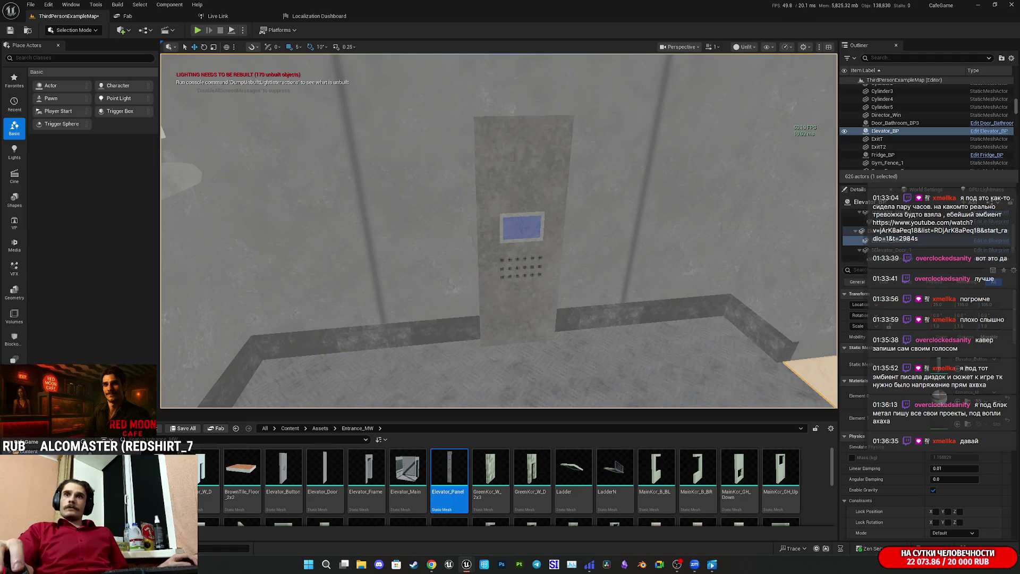
drag(524, 329, 507, 329)
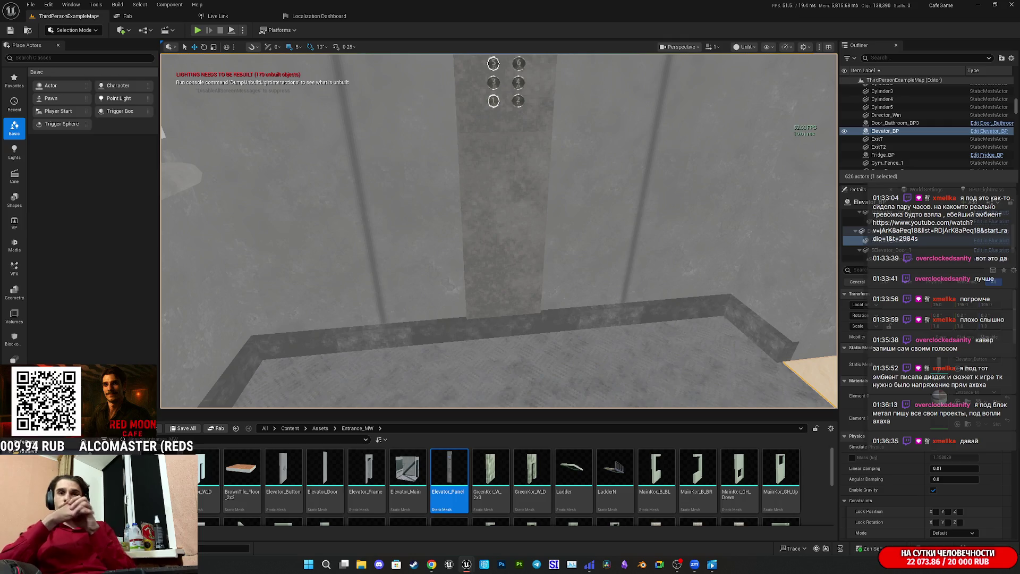
- Inspect the panel's twelve floor buttons up close and save the ThirdPersonExampleMap level
key(f)
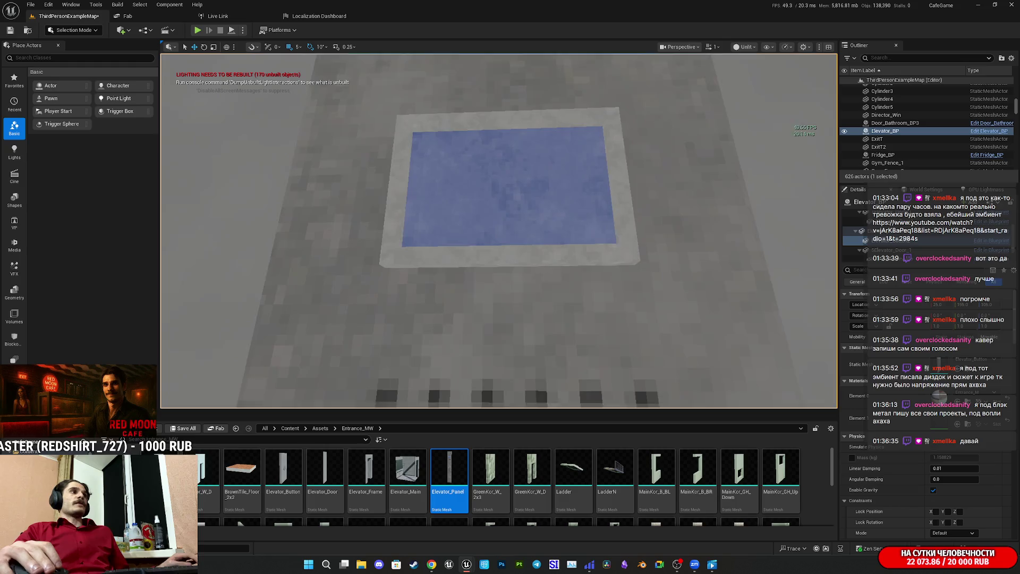
key(f)
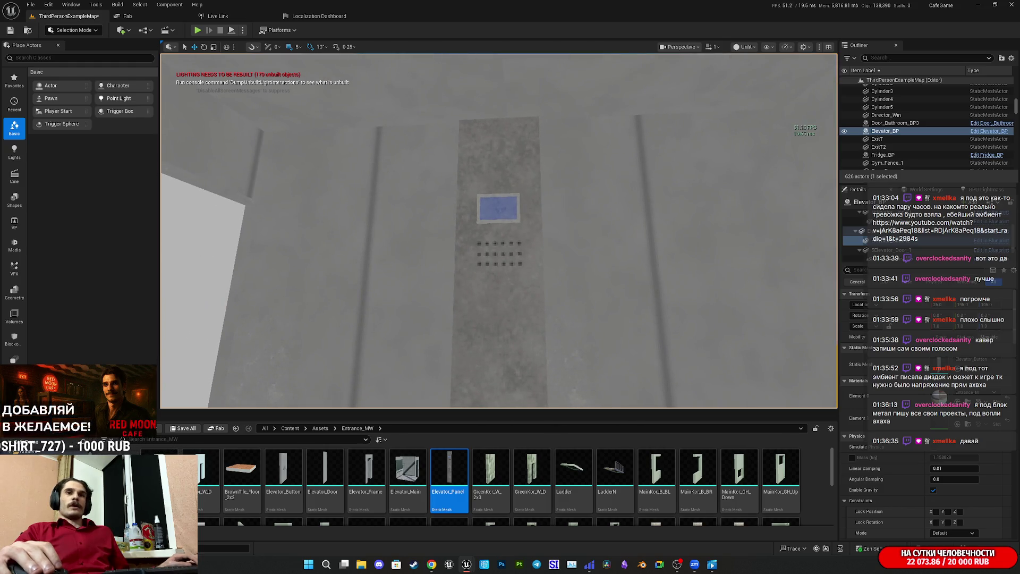
key(w)
key(s)
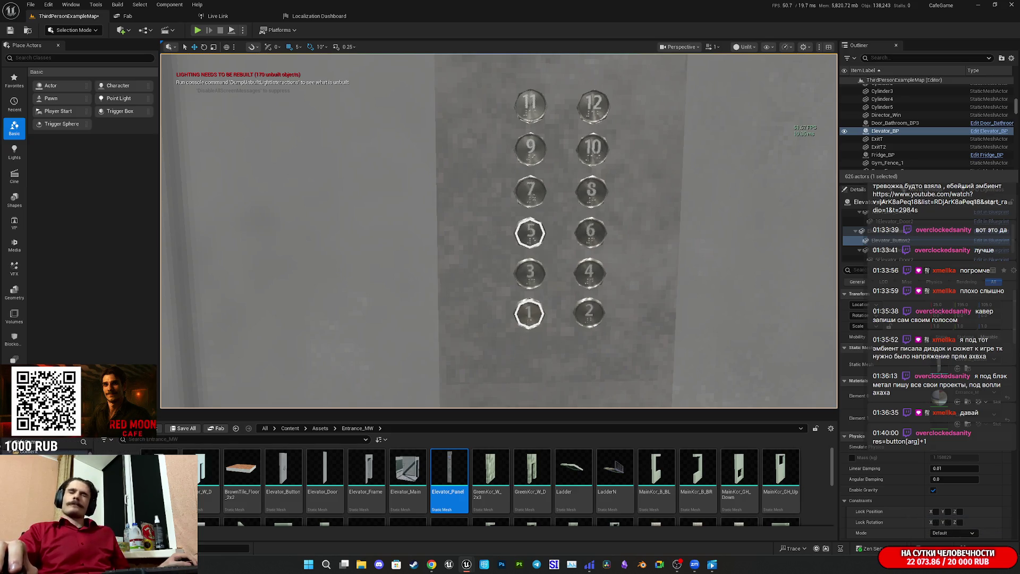
key(f)
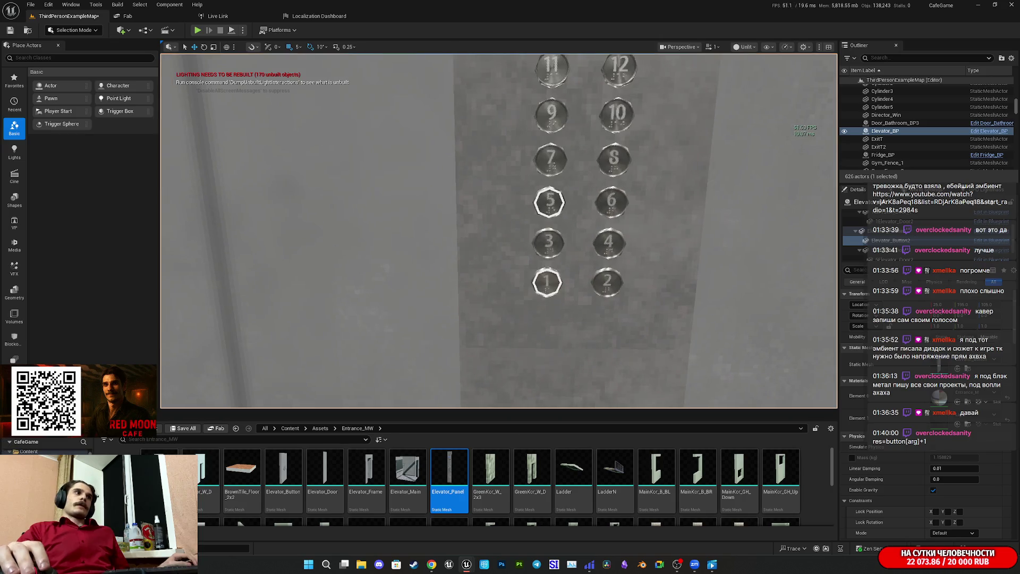
drag(427, 383, 427, 383)
key(ctrl+shift+s)
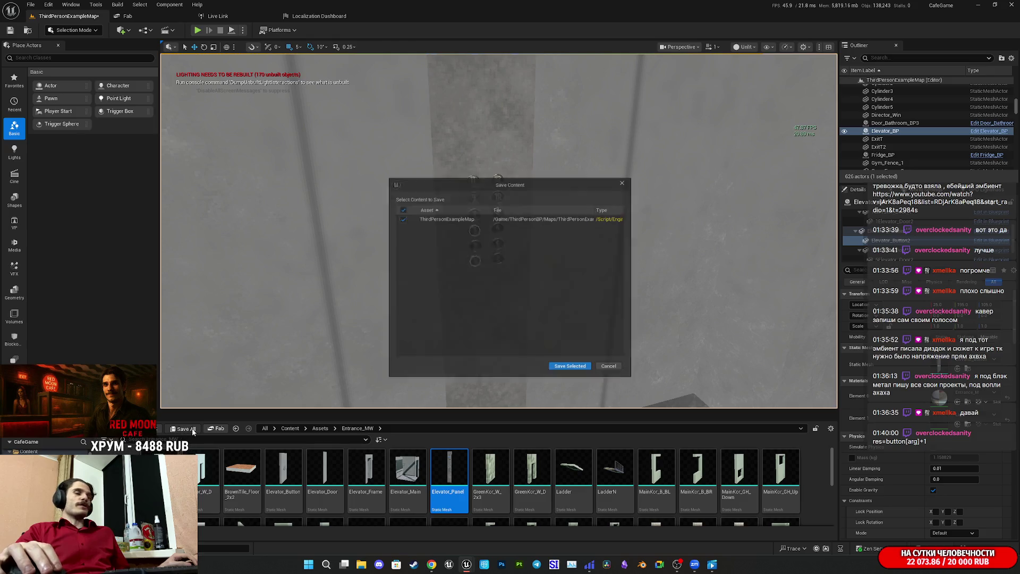
click(574, 372)
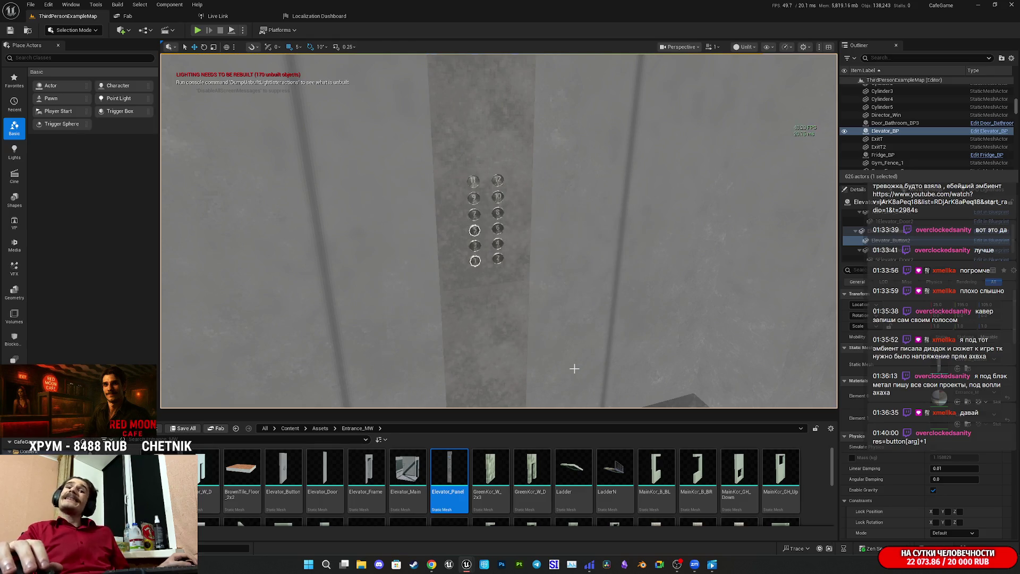
drag(566, 356, 567, 356)
drag(477, 231, 477, 231)
drag(576, 205, 576, 205)
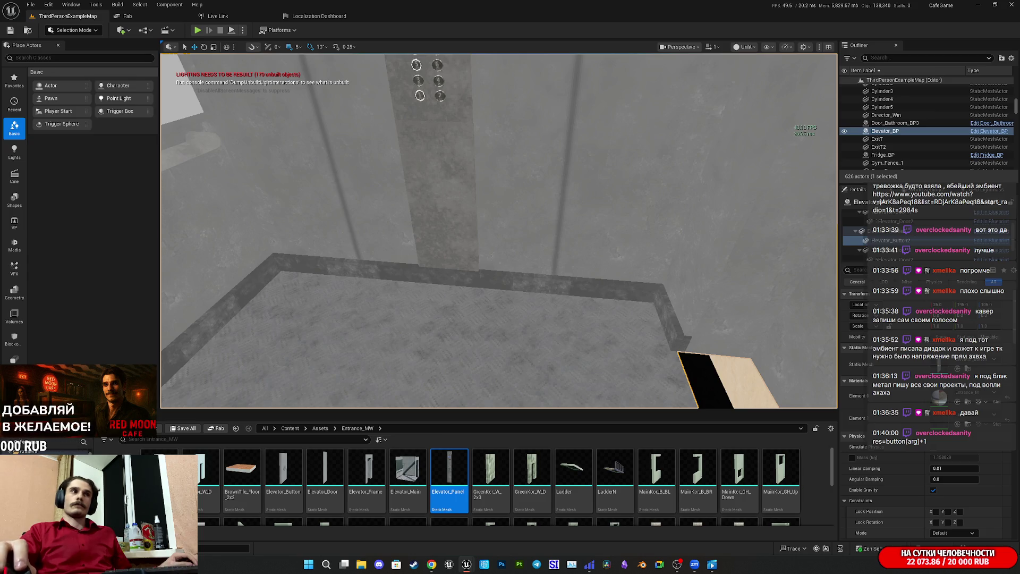
key(f)
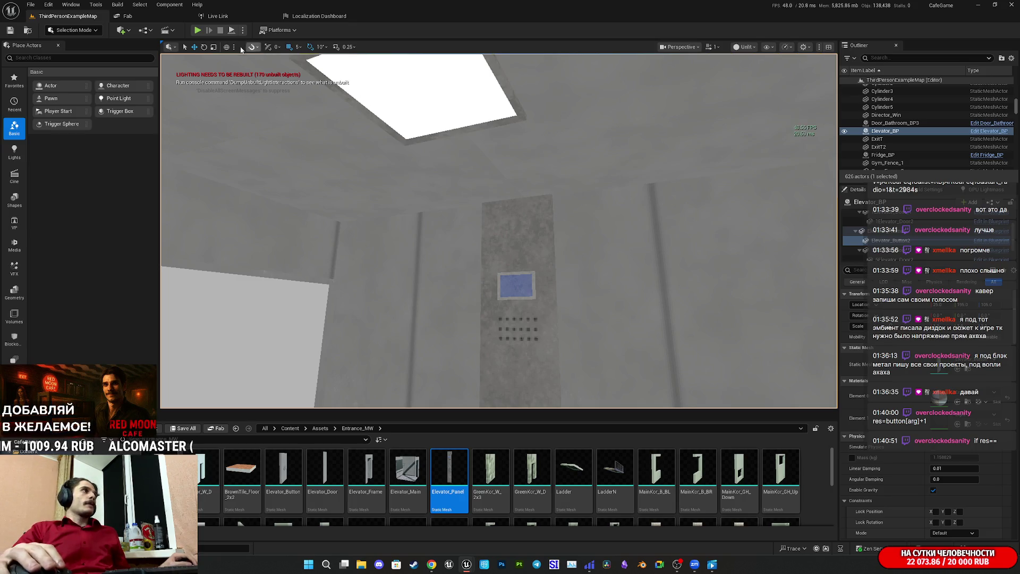
- Switch the viewport from Unlit to Lit and check the elevator floor and ceiling light
click(749, 53)
click(747, 47)
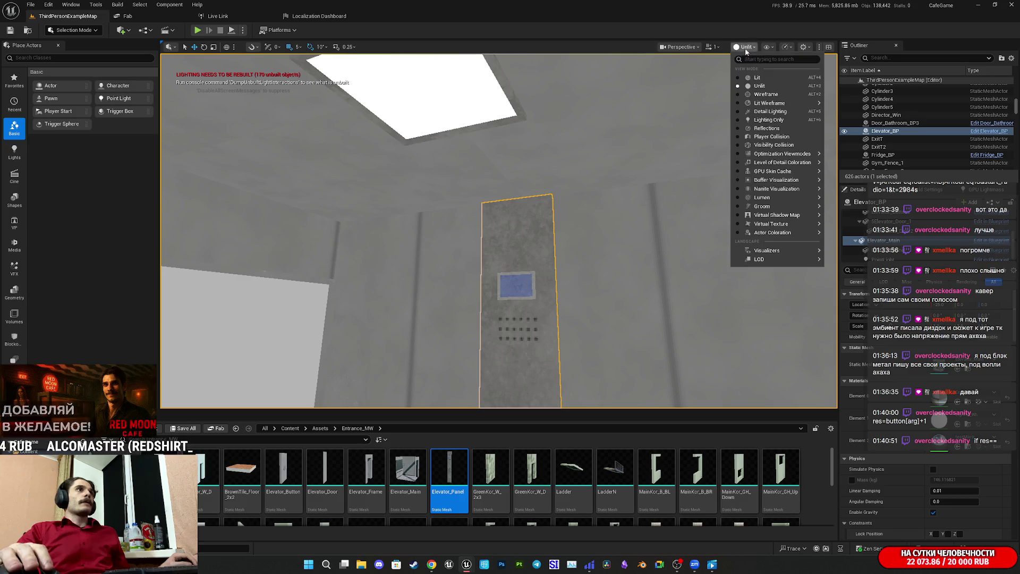
click(761, 75)
drag(499, 231, 460, 274)
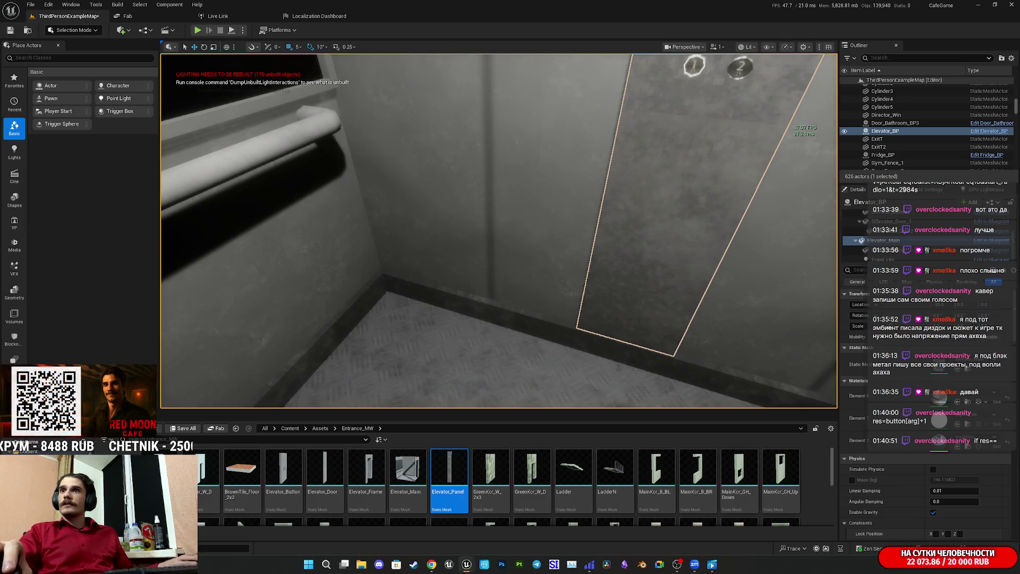
mouse_move(500, 232)
mouse_down()
mouse_move(531, 181)
mouse_move(523, 247)
mouse_move(499, 247)
mouse_move(547, 234)
mouse_up()
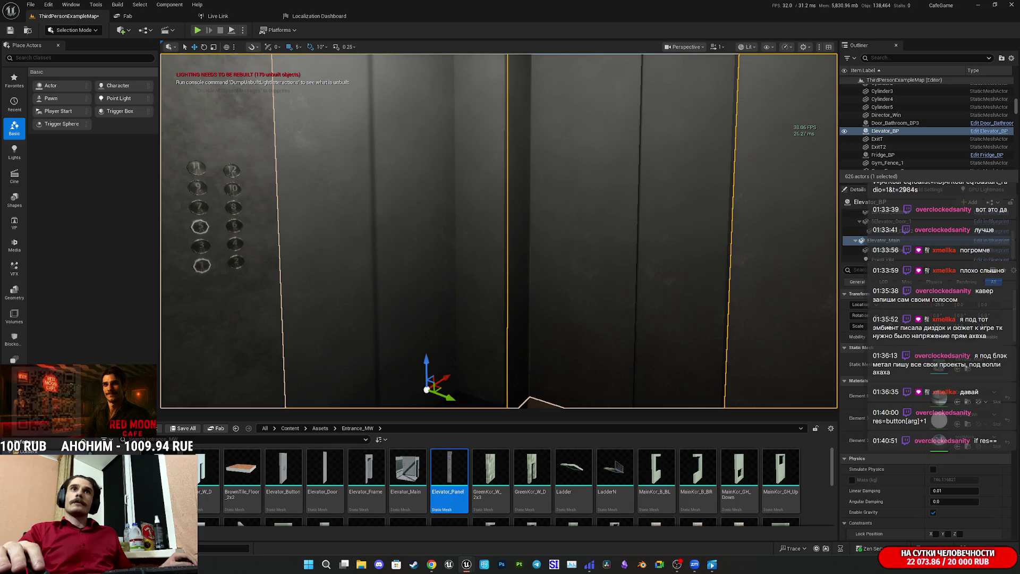
- Look over the lit panel and door wall, then Save All for Elevator_BP and the level
mouse_move(547, 234)
mouse_down()
mouse_move(547, 202)
mouse_move(531, 213)
mouse_move(537, 181)
mouse_move(563, 191)
mouse_move(552, 244)
mouse_move(574, 239)
mouse_move(558, 223)
mouse_move(510, 234)
mouse_move(502, 251)
mouse_move(531, 245)
mouse_move(540, 209)
mouse_up()
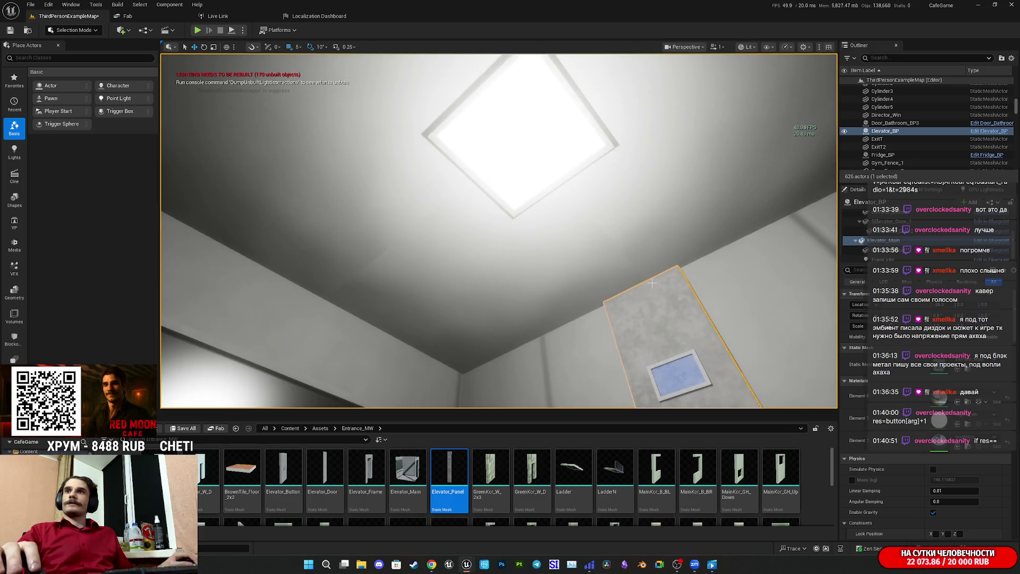
mouse_move(648, 281)
mouse_down()
mouse_move(655, 372)
mouse_move(635, 323)
mouse_move(336, 367)
mouse_up()
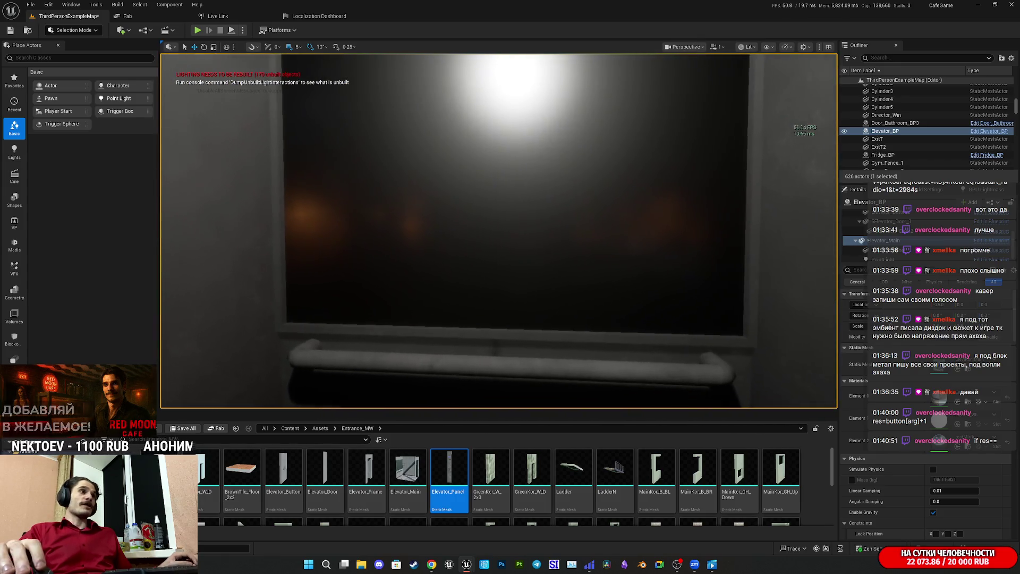
click(182, 429)
click(574, 372)
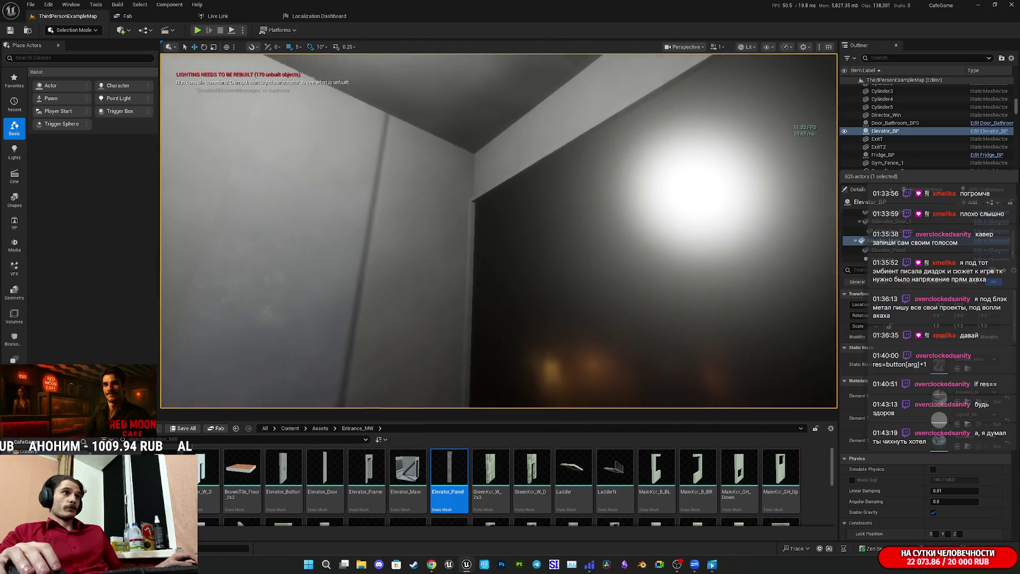
key(f)
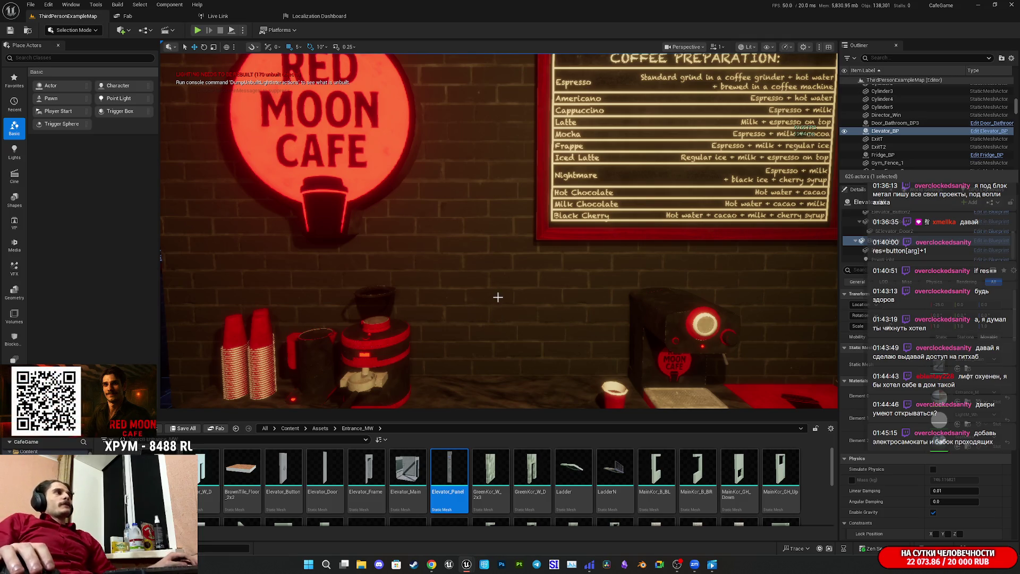
mouse_move(492, 303)
mouse_down()
mouse_move(537, 270)
mouse_move(536, 255)
mouse_move(521, 319)
mouse_move(483, 298)
mouse_up()
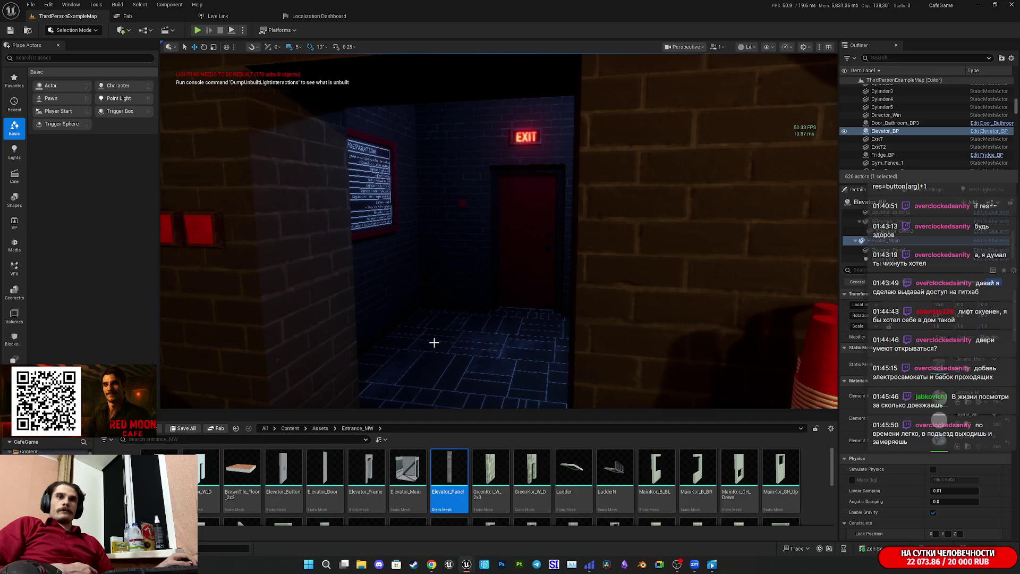
drag(547, 298, 563, 287)
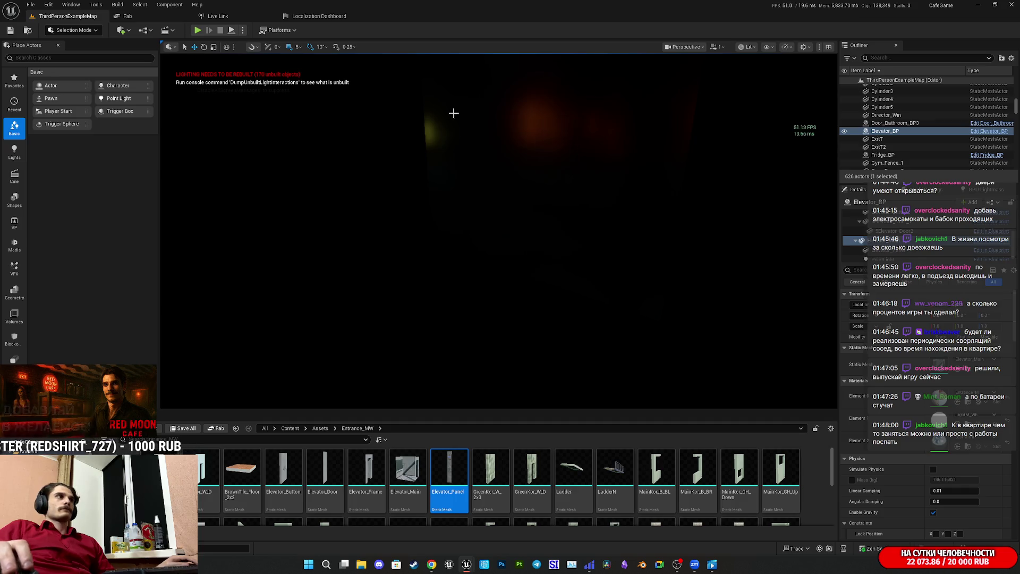
- Switch the viewport to Unlit, frame the Elevator_BP actor and fly to the bathroom sink
click(755, 48)
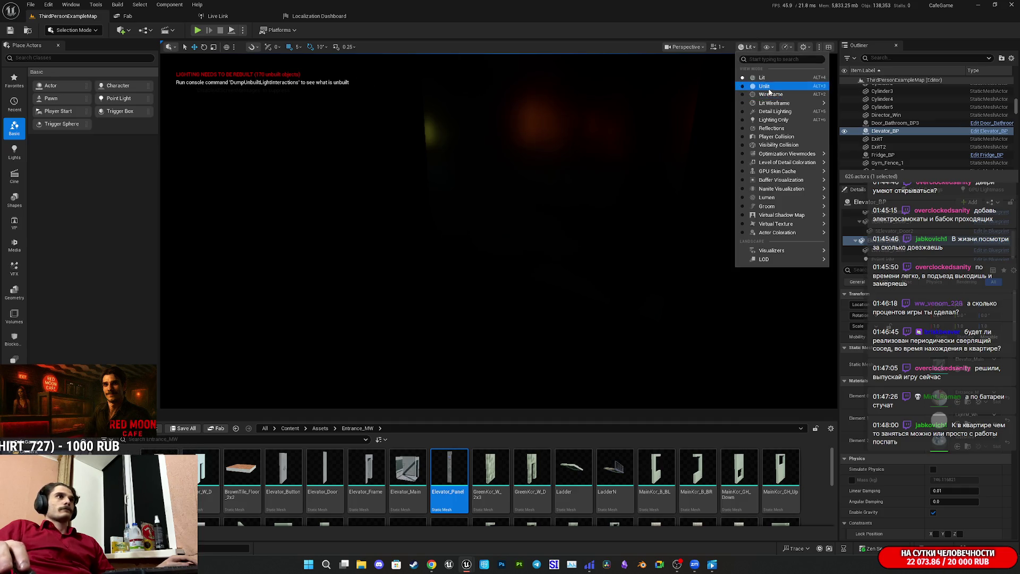
click(751, 90)
key(f)
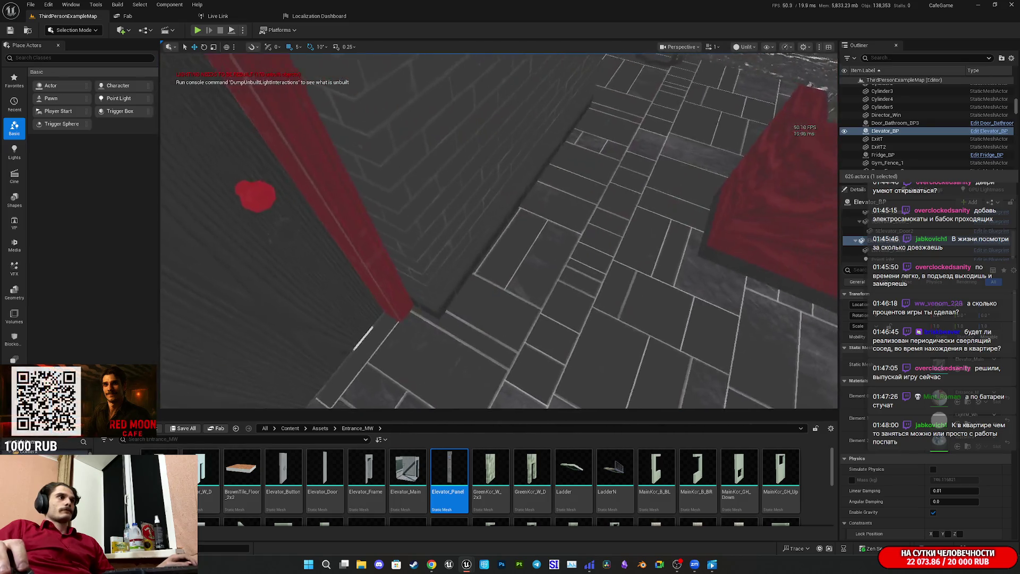
key(p)
mouse_move(590, 214)
mouse_down()
mouse_move(574, 192)
mouse_move(553, 202)
mouse_up()
mouse_move(420, 91)
mouse_down()
mouse_move(510, 151)
mouse_move(318, 152)
mouse_move(519, 168)
mouse_up()
key(f)
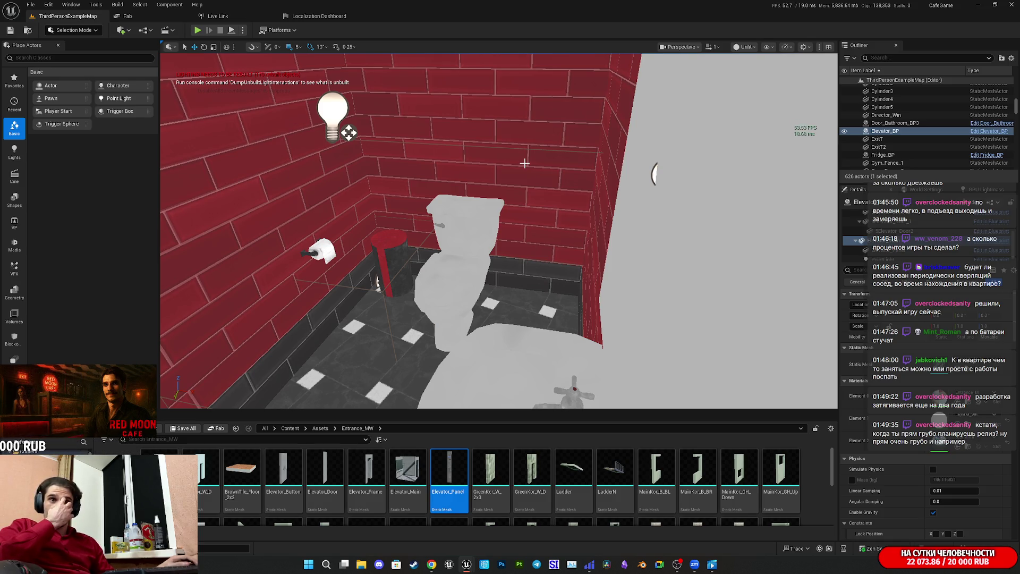
- Turn from the toilet to the sink and pan along the white mirror panel
drag(574, 180, 691, 169)
drag(328, 208, 403, 217)
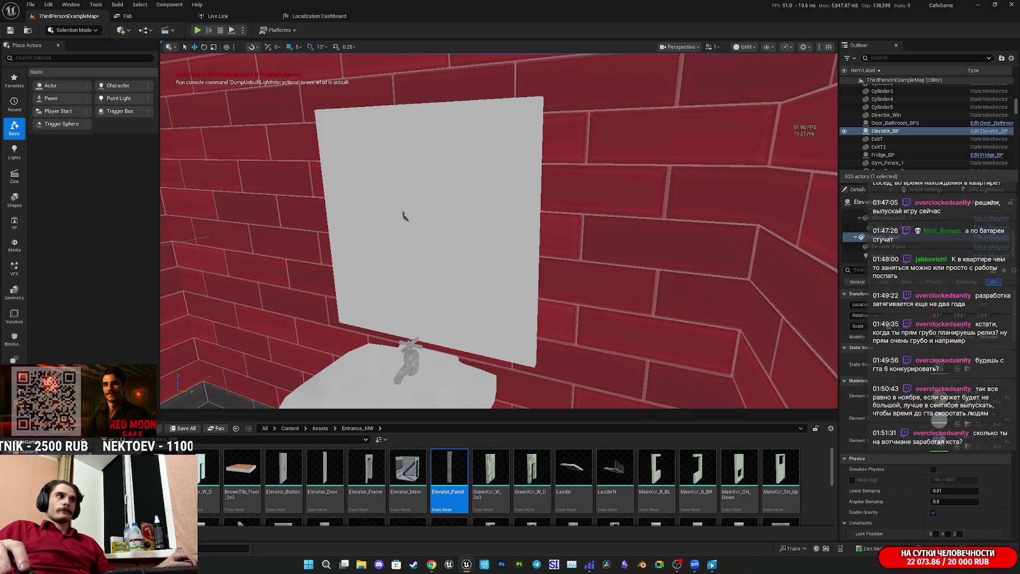
drag(402, 215, 364, 209)
- Fly the camera past the mirror panel toward the red brick wall corner
drag(777, 278, 777, 279)
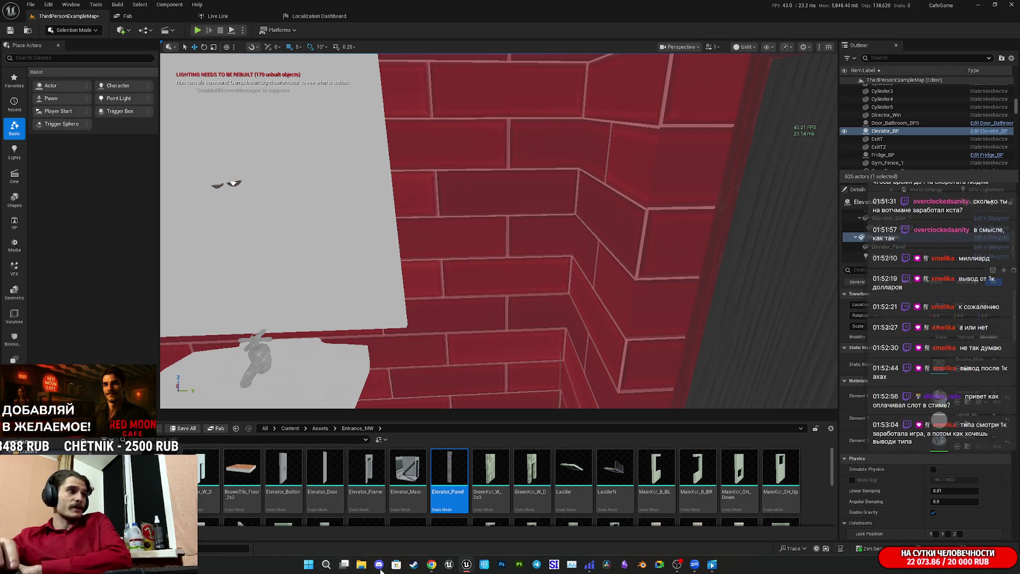
- Switch to the Twitch stream manager dashboard
click(431, 564)
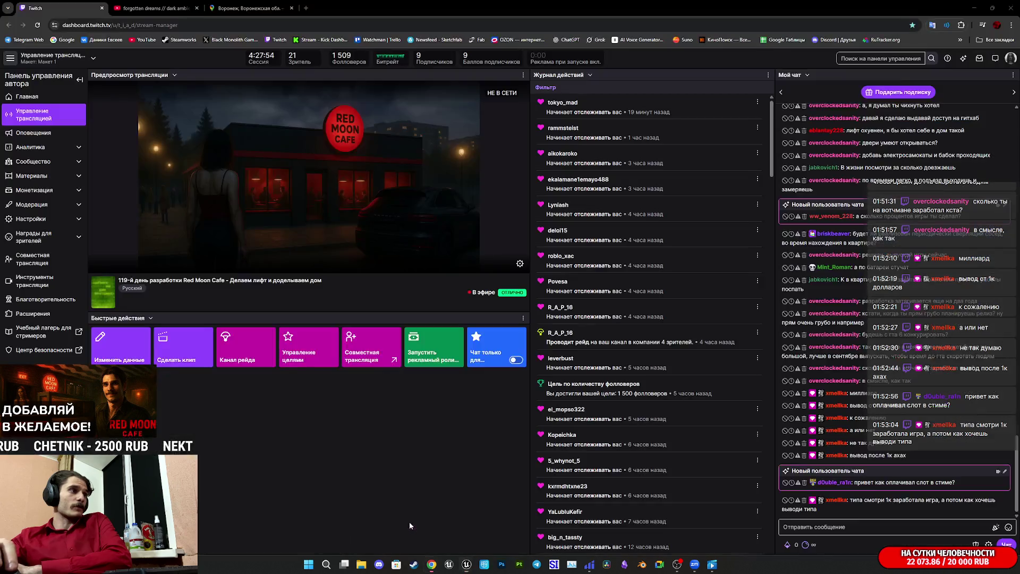
- Open the US/EU card product page from the bookmarks in a new tab
click(993, 39)
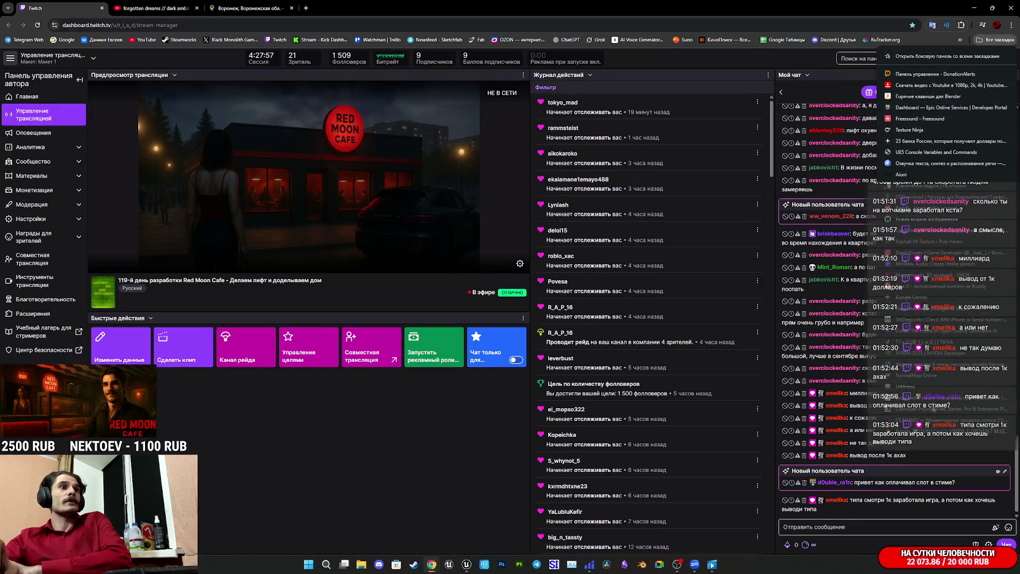
middle_click(389, 41)
click(340, 8)
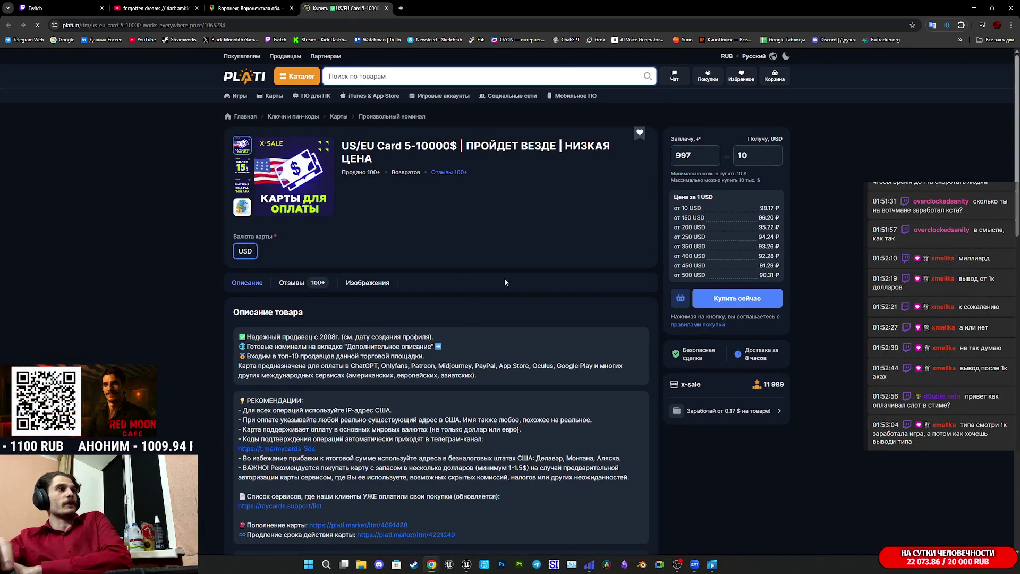
- Set the 'Получу, USD' amount to 125, making the price 12461 rubles
click(710, 153)
click(759, 154)
text(0)
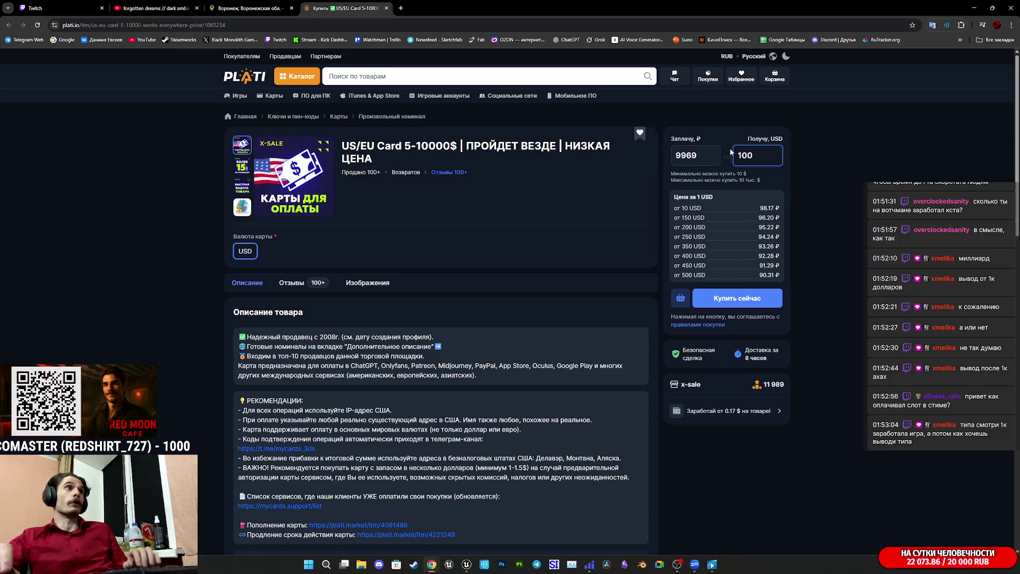
key(BackSpace)
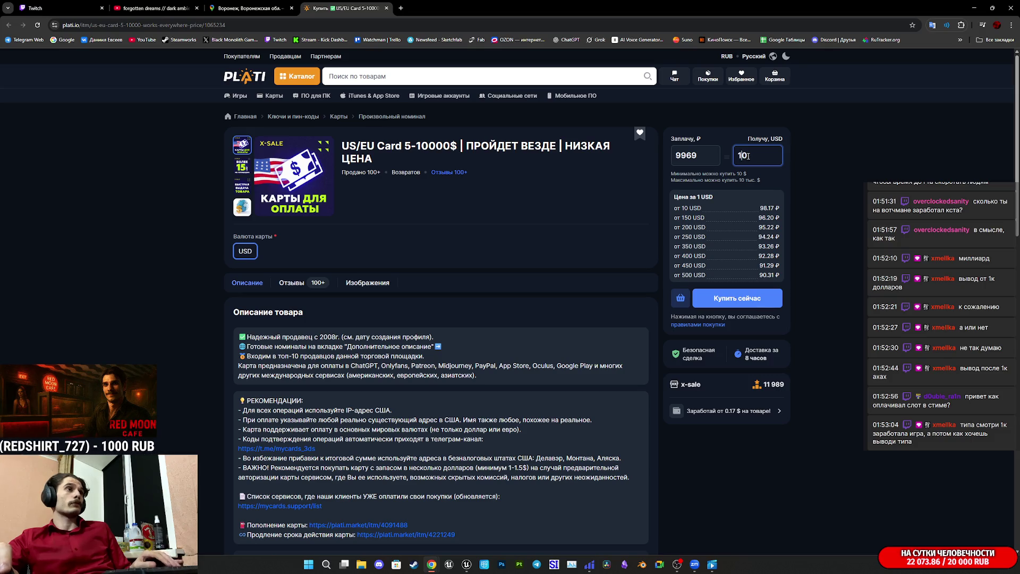
text(250)
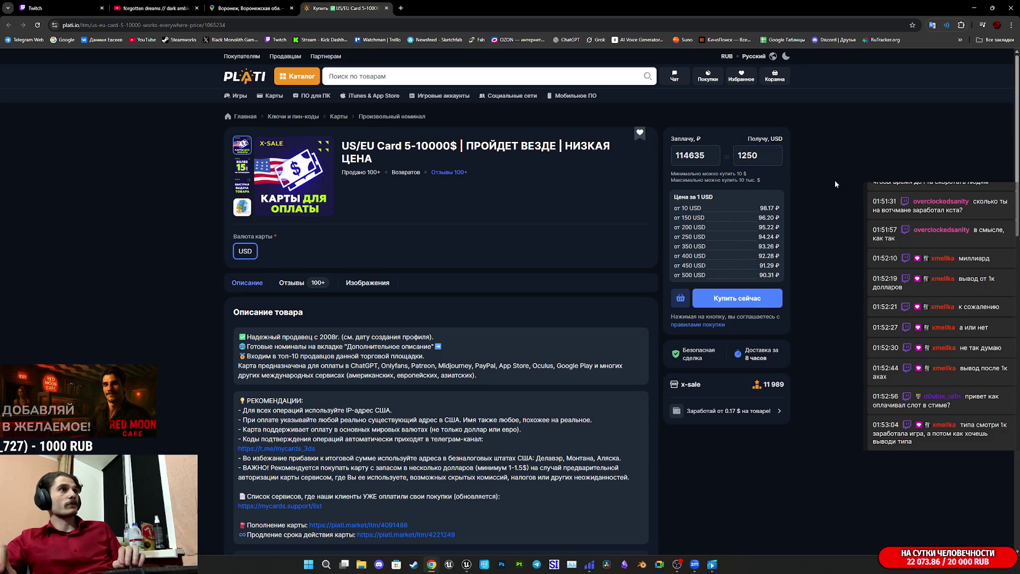
key(BackSpace)
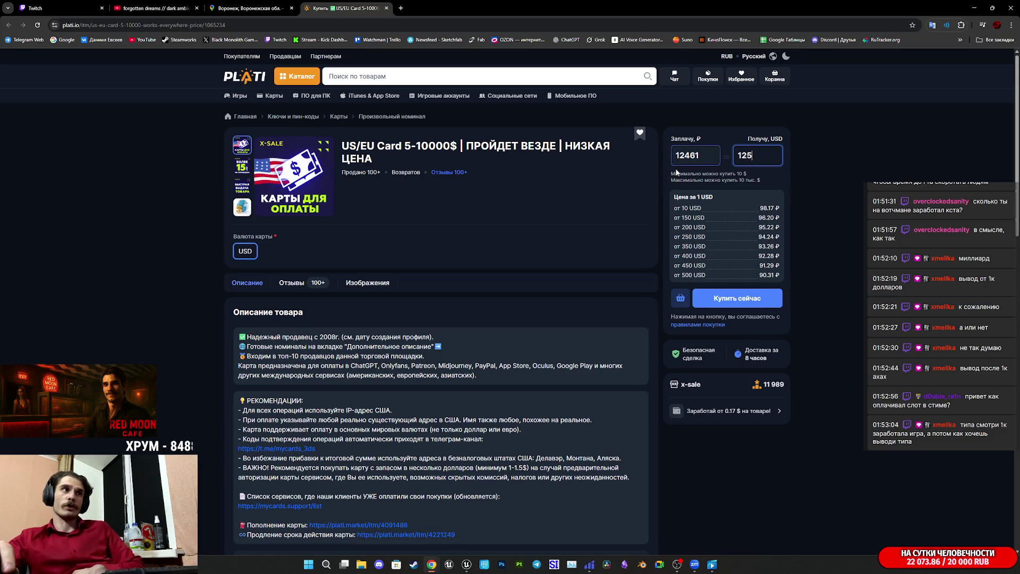
click(792, 184)
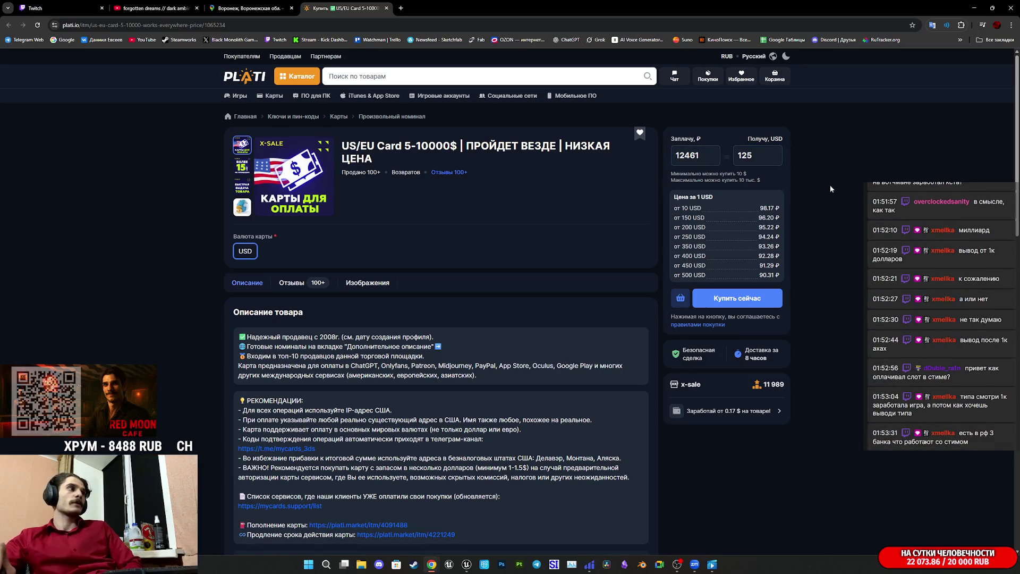
drag(345, 351, 239, 337)
click(406, 355)
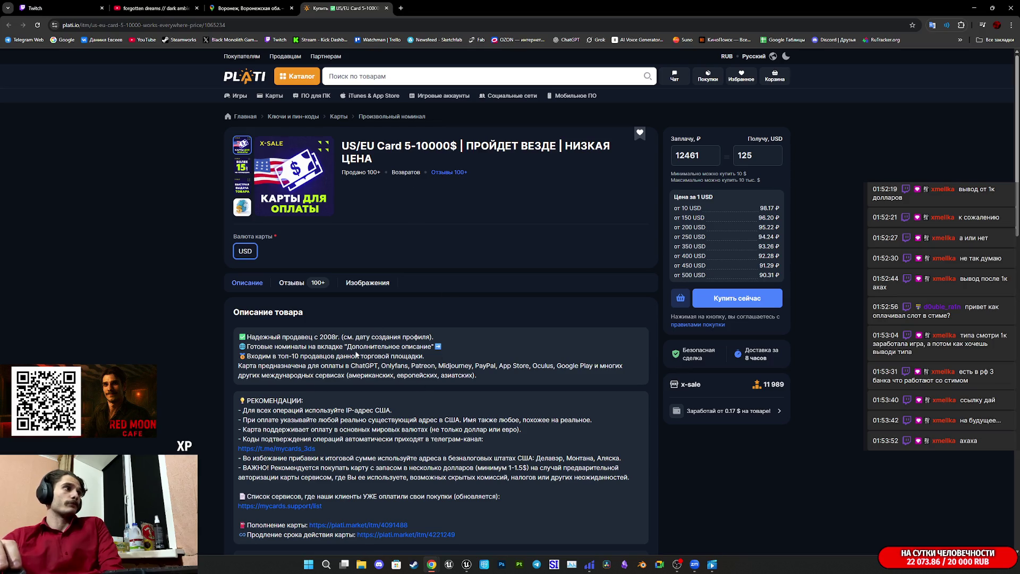
scroll(358, 355, down, 1)
mouse_move(322, 334)
mouse_down()
mouse_move(404, 325)
mouse_move(372, 322)
mouse_move(445, 306)
mouse_move(381, 313)
mouse_up()
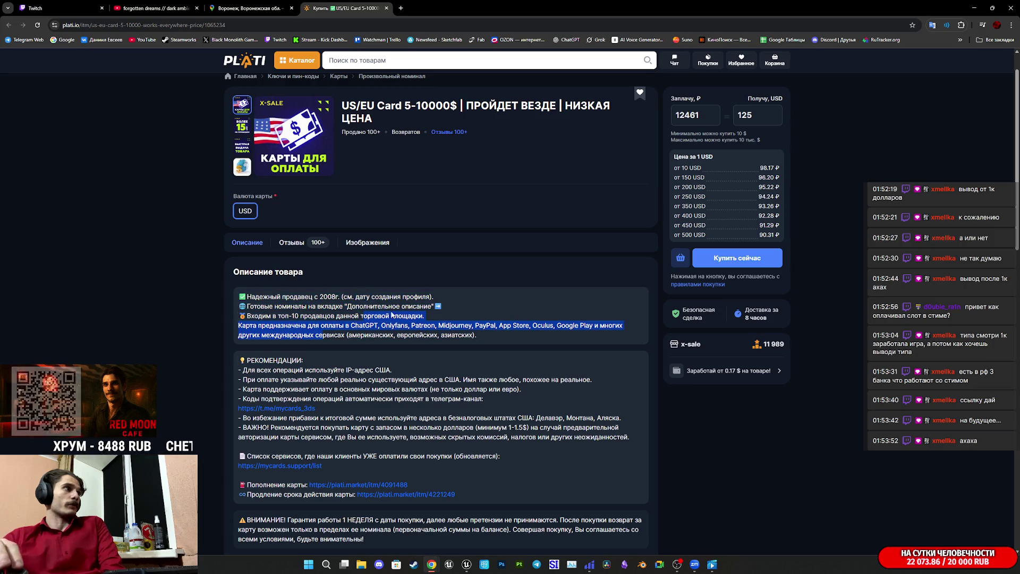
click(504, 333)
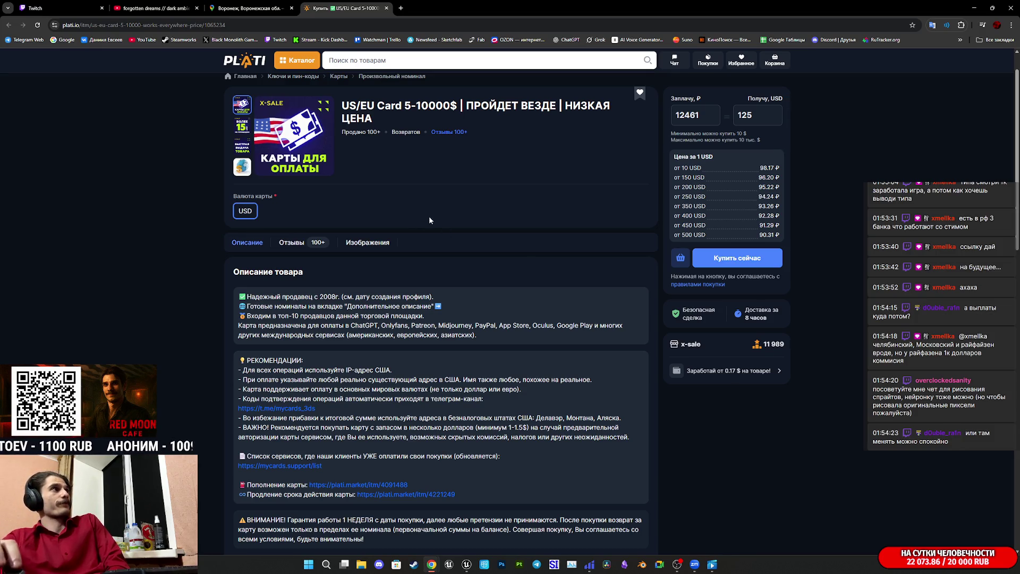
middle_click(368, 5)
- Go to the music video tab, then bring the Twitch dashboard tab forward with Ctrl+1
click(151, 7)
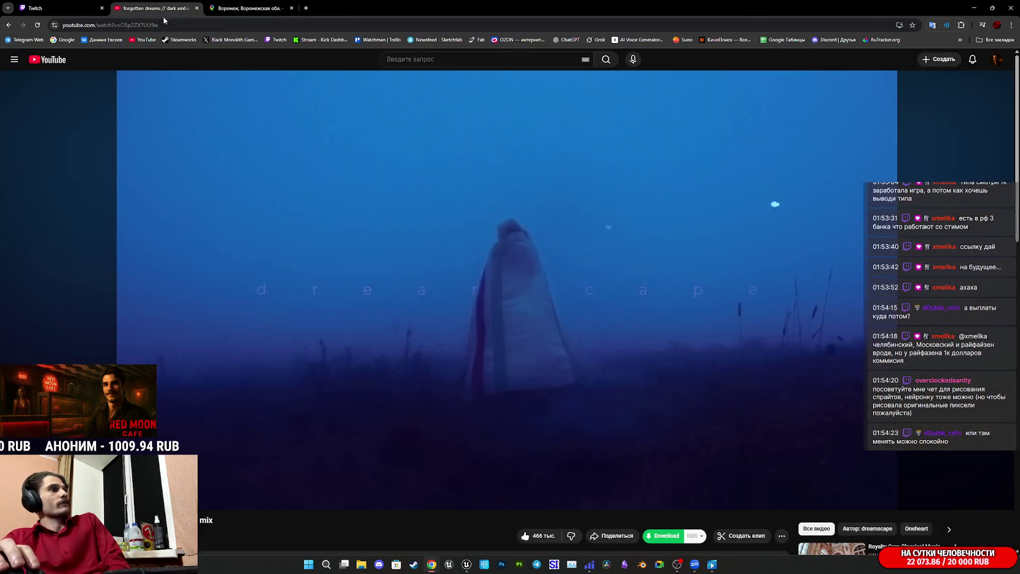
key(ctrl+1)
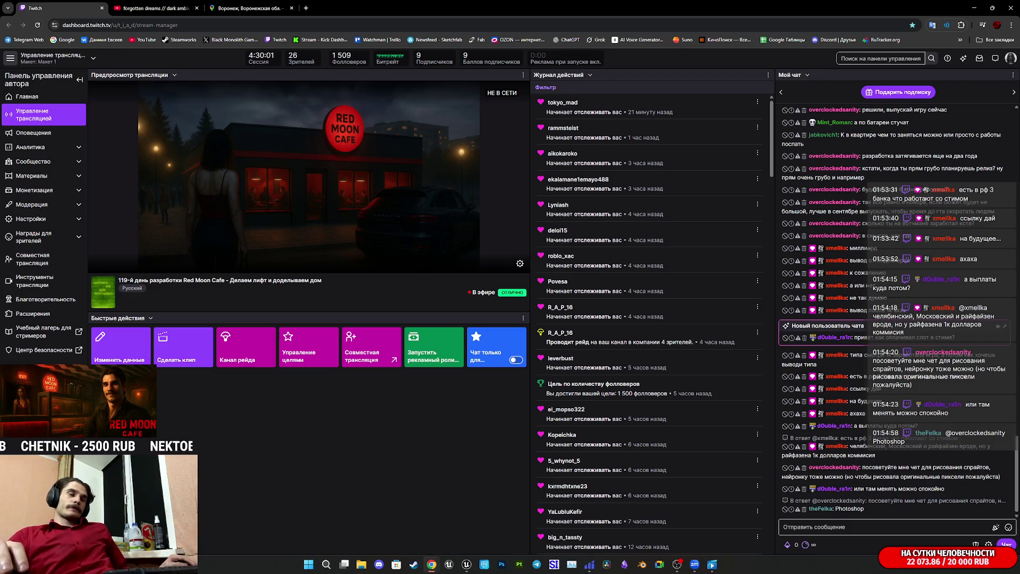
- Back in Unreal, filter the Outliner by 'ref' and frame the BoxReflectionCapture
mouse_move(466, 564)
click(469, 526)
key(s)
key(s)
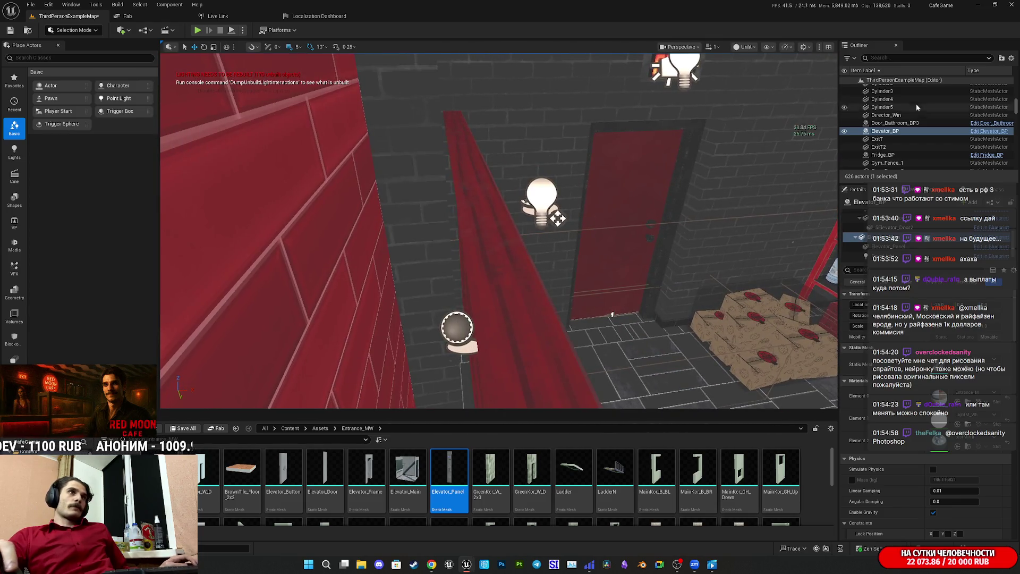
click(882, 58)
text(ref)
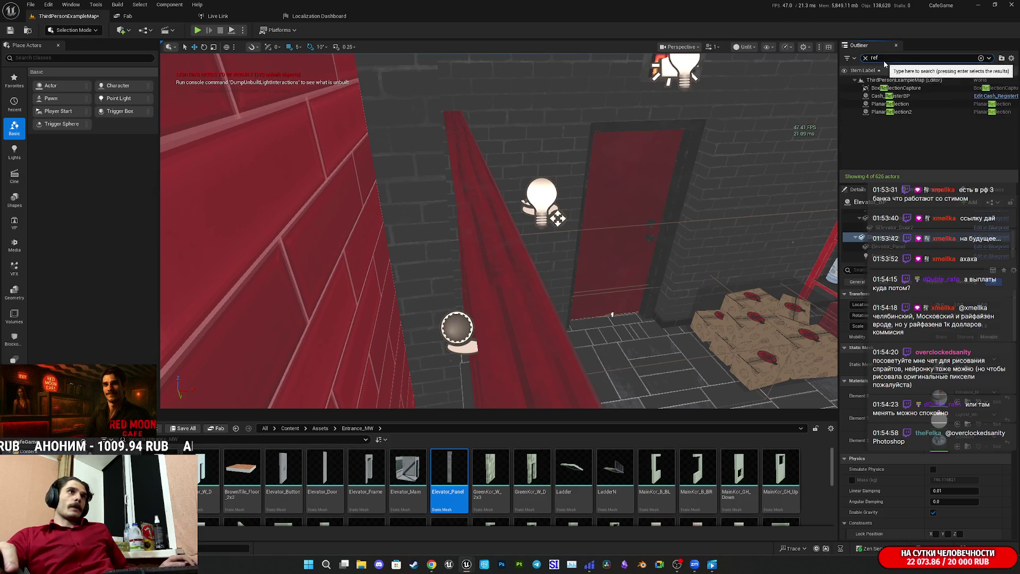
click(904, 88)
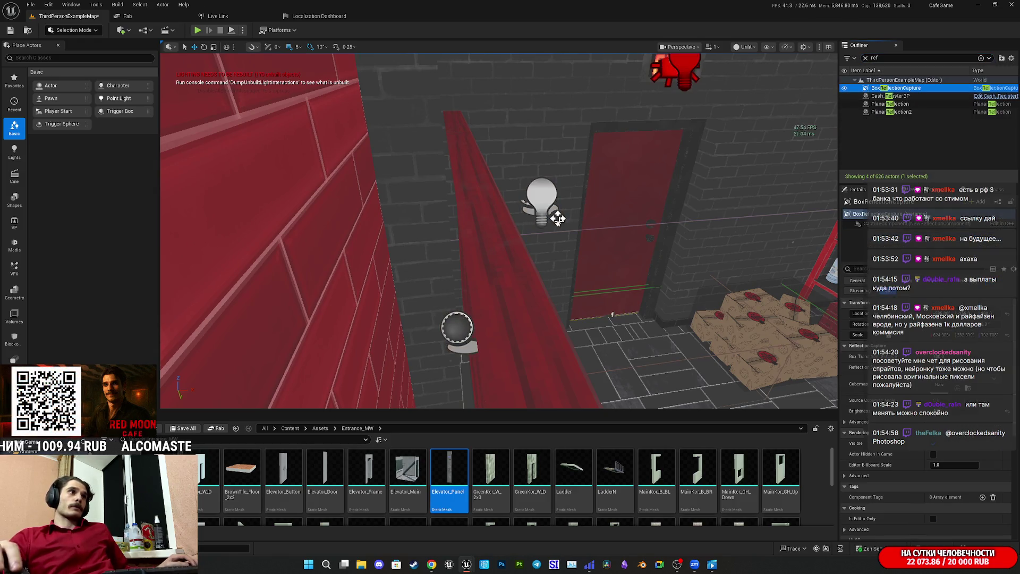
key(f)
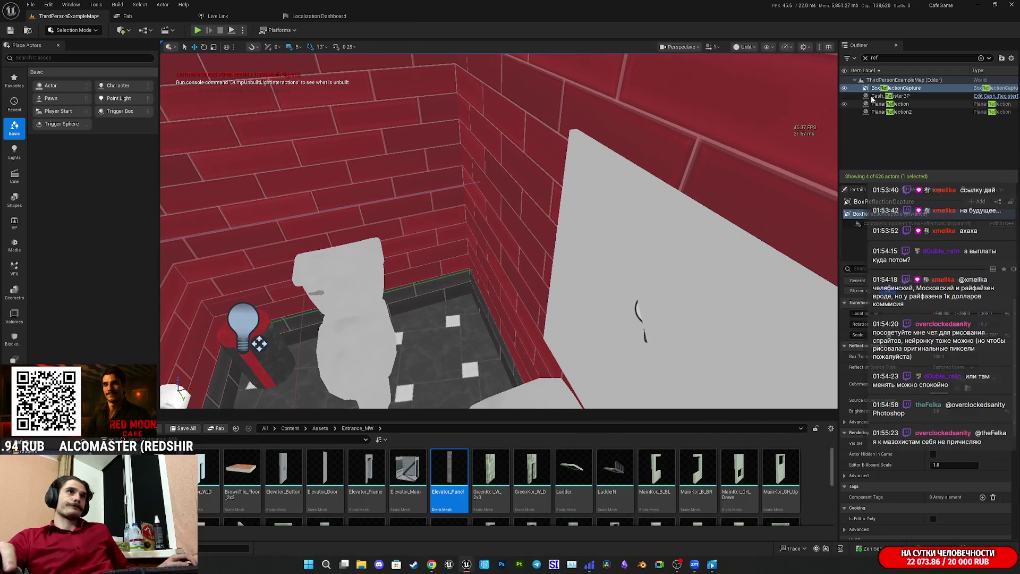
- Frame the PlanarReflection above the forest, zoom out, and duplicate it
click(914, 104)
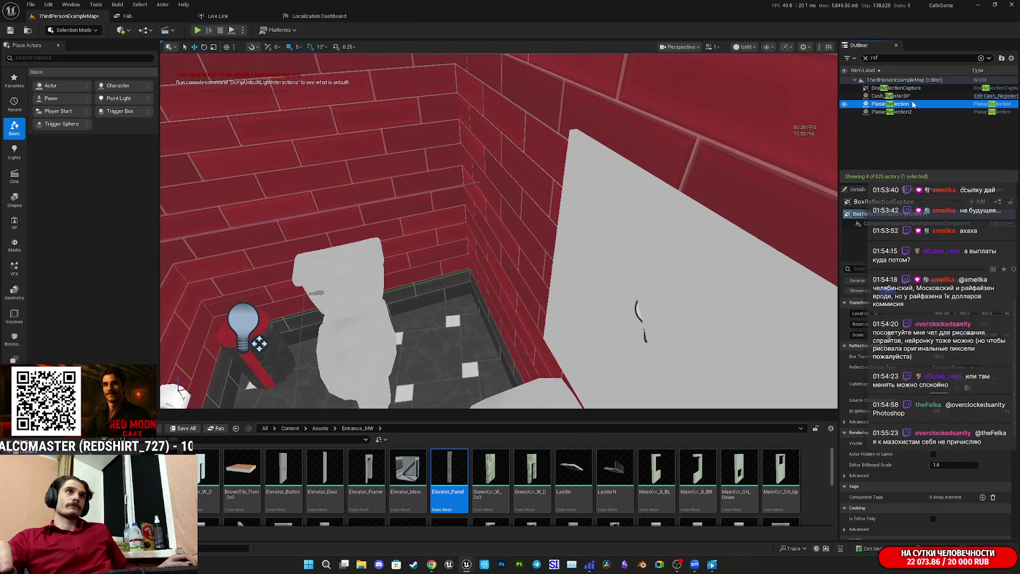
key(f)
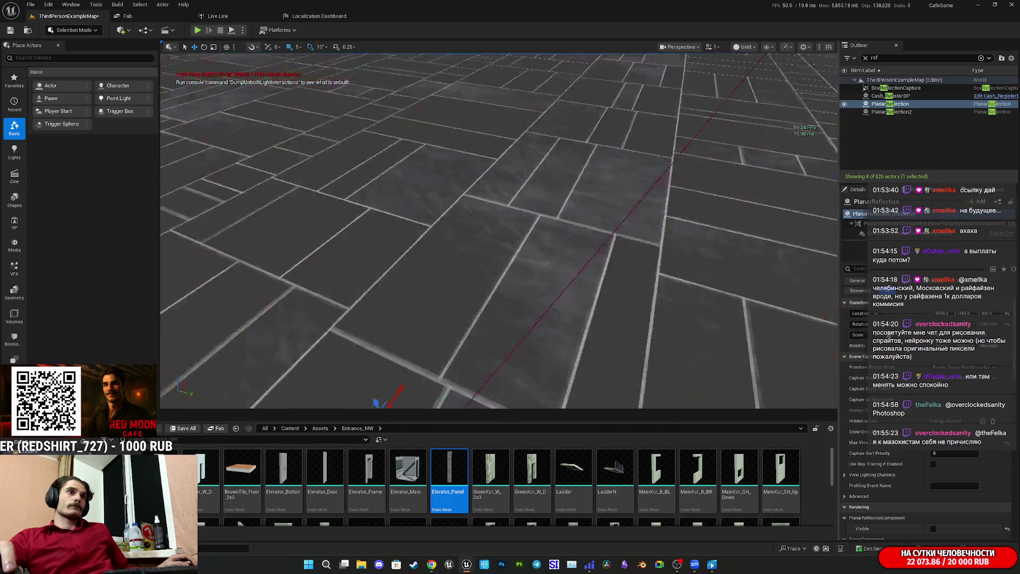
scroll(500, 231, down, 10)
scroll(358, 275, down, 8)
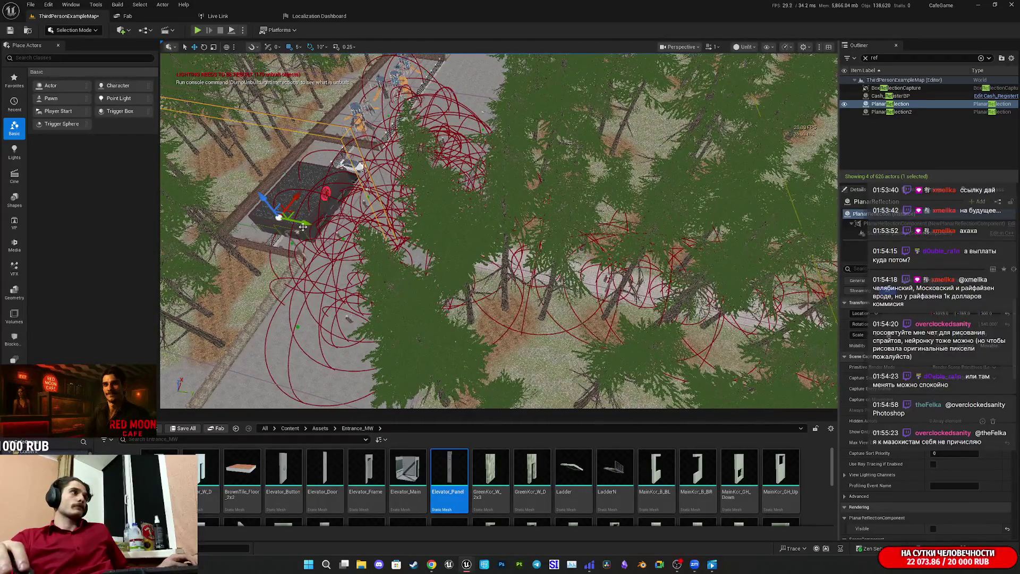
key(ctrl+d)
key(f)
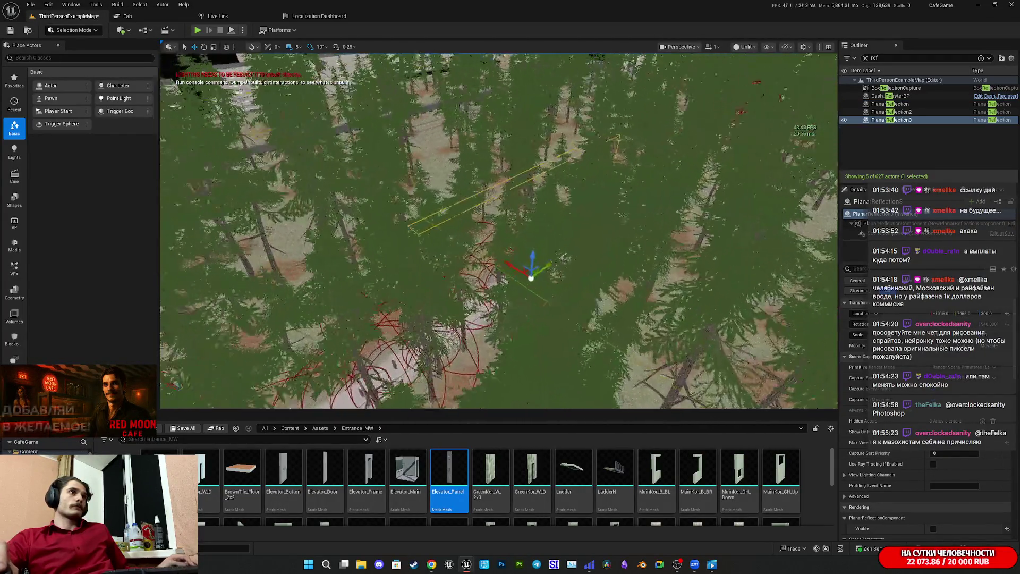
scroll(500, 231, down, 5)
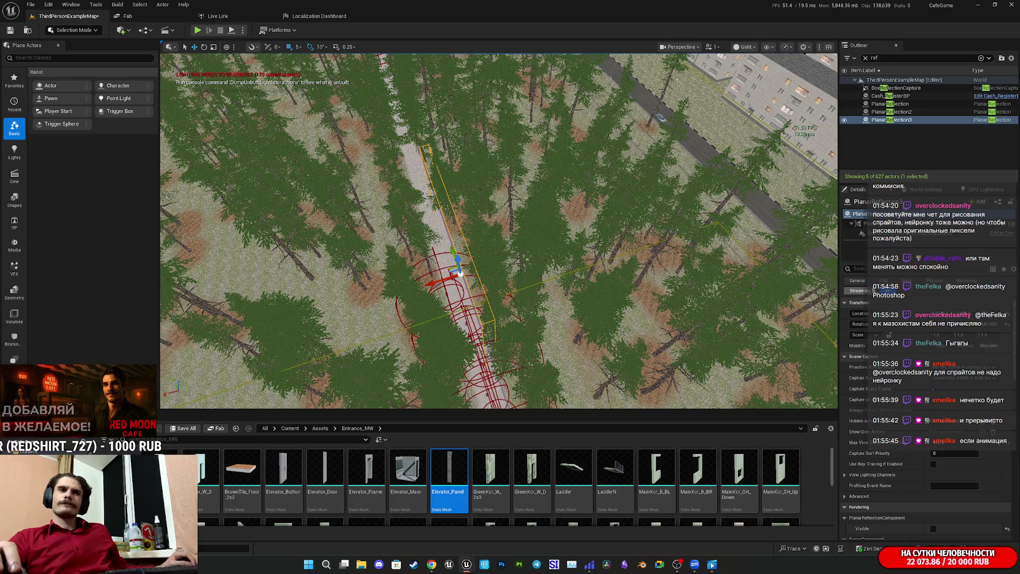
scroll(613, 255, up, 4)
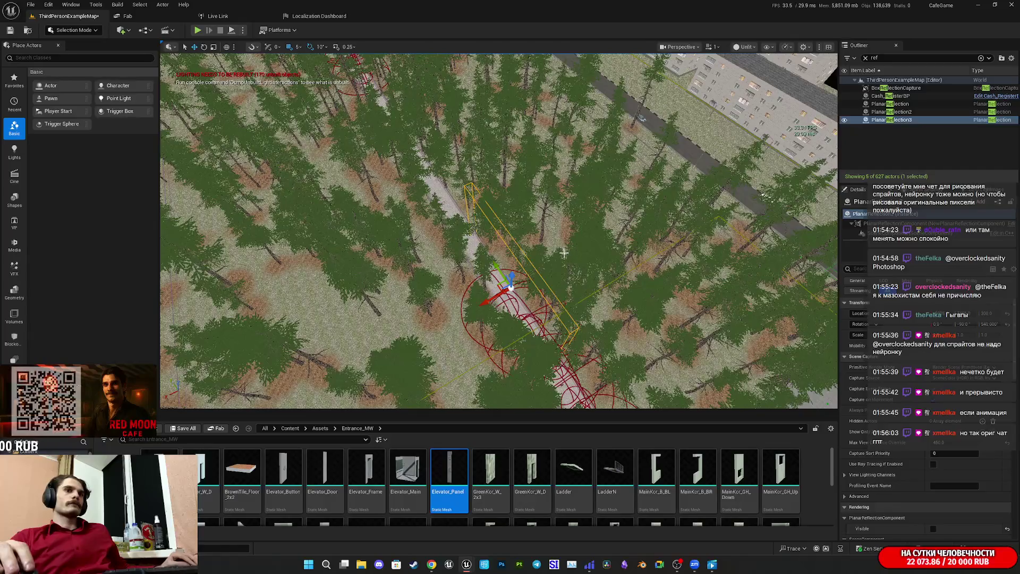
drag(293, 141, 449, 200)
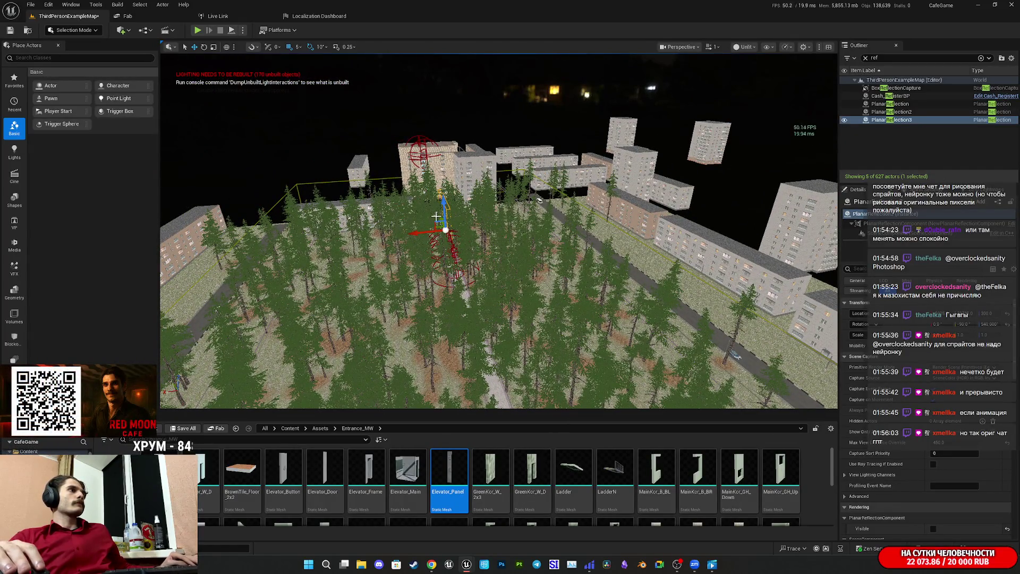
scroll(426, 195, up, 5)
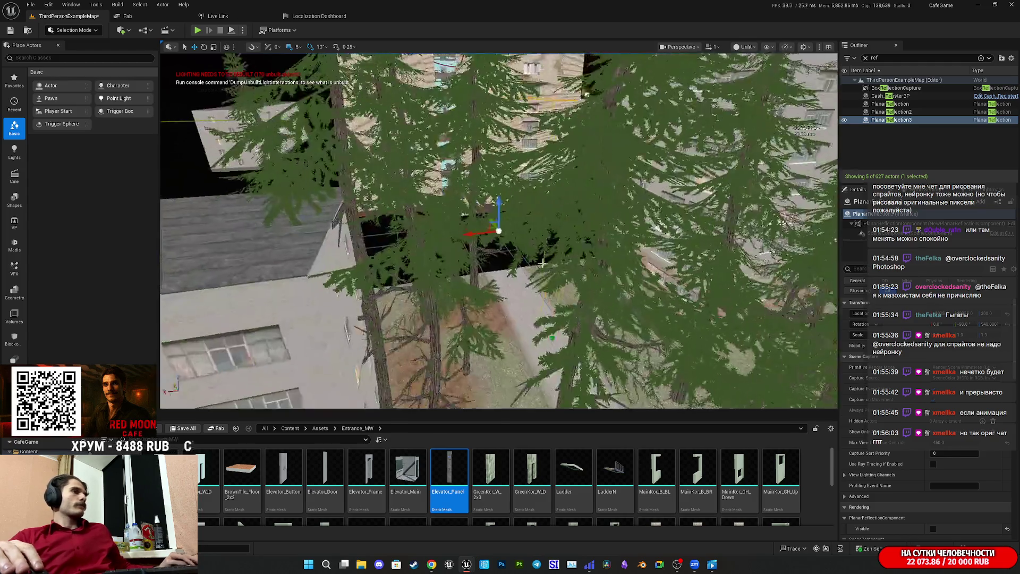
drag(425, 195, 340, 204)
drag(500, 207, 514, 210)
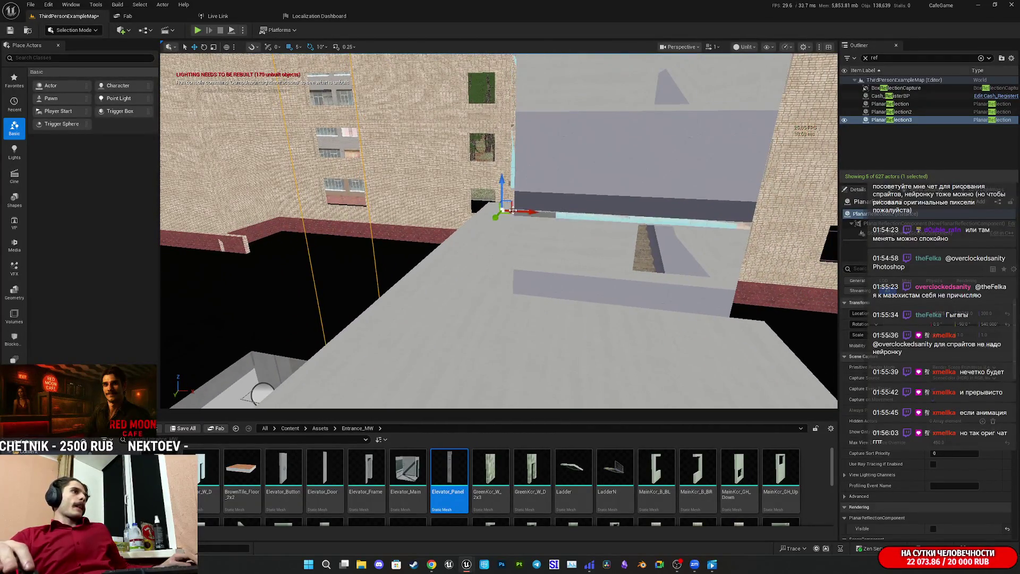
mouse_move(462, 272)
mouse_down()
mouse_move(449, 234)
mouse_move(414, 249)
mouse_move(329, 343)
mouse_move(365, 315)
mouse_up()
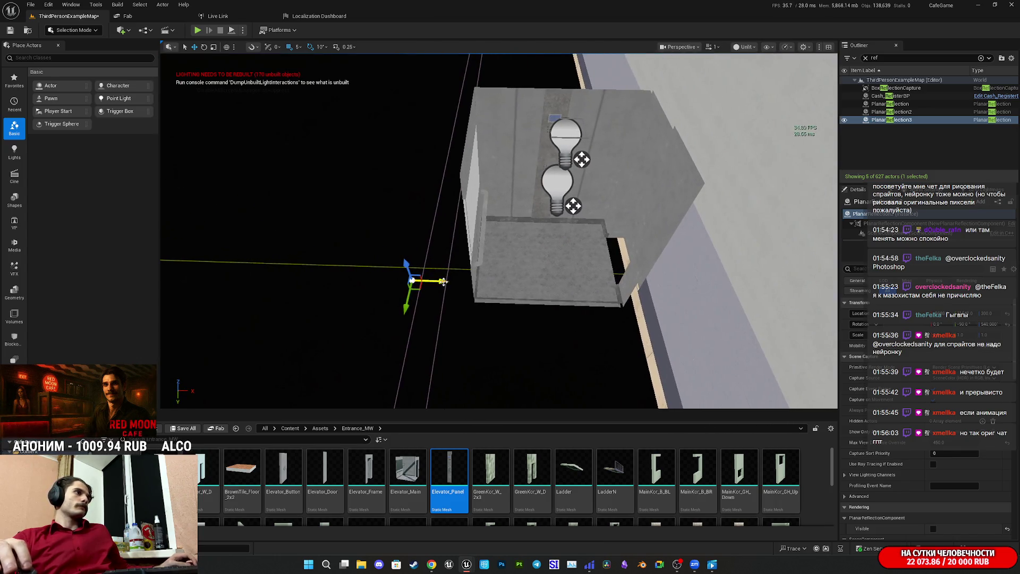
drag(511, 285, 488, 271)
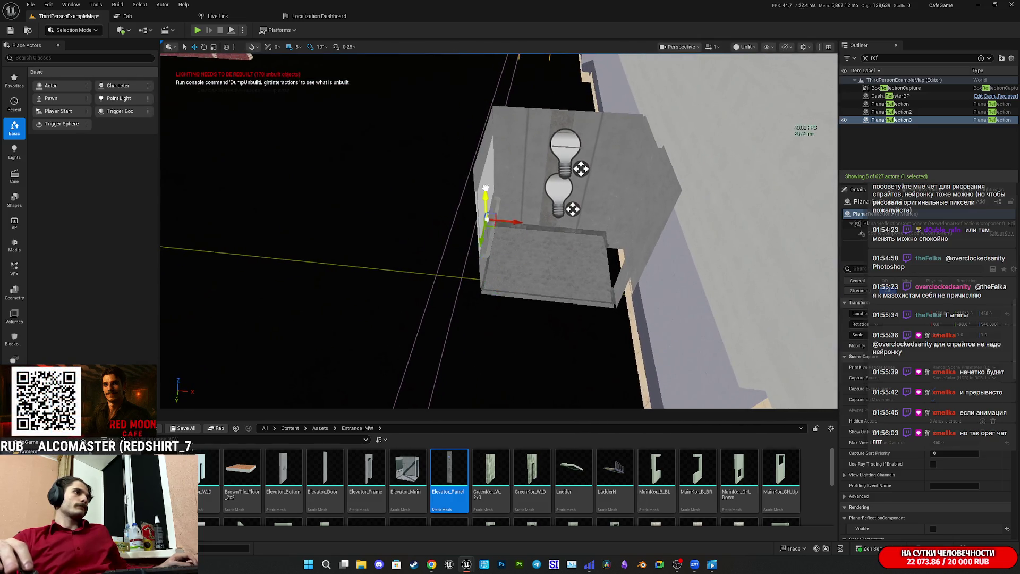
drag(485, 163, 481, 163)
mouse_move(179, 200)
mouse_down()
mouse_move(190, 203)
mouse_move(167, 224)
mouse_move(172, 213)
mouse_move(537, 219)
mouse_move(525, 223)
mouse_up()
drag(288, 215, 324, 226)
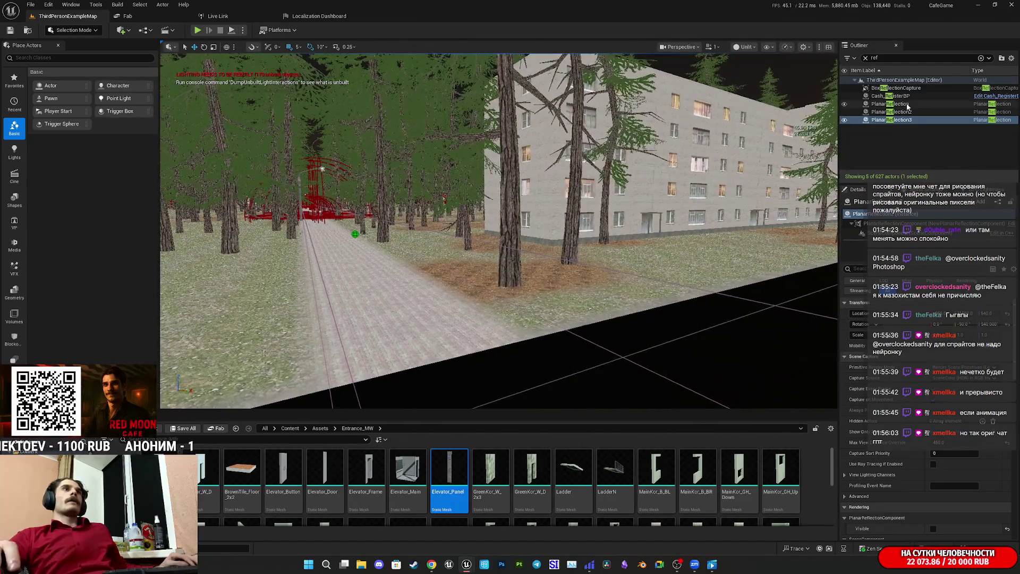
- Double-click PlanarReflection in the Outliner to select it and focus the viewport on it
double_click(898, 104)
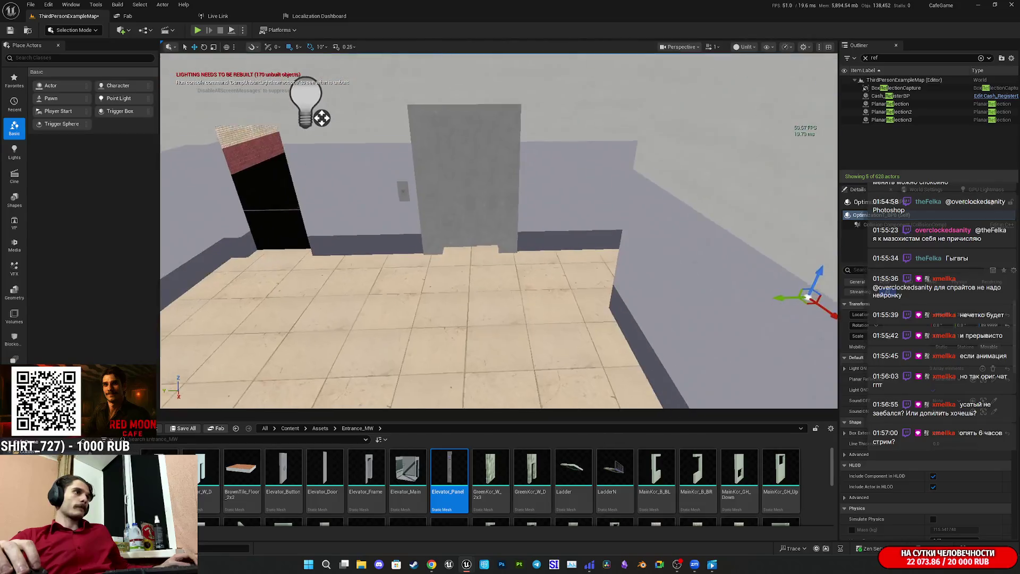
- Slide the box reflection capture toward the room centre, then undo that stray move
mouse_move(762, 279)
mouse_down()
mouse_move(425, 291)
mouse_move(526, 298)
mouse_up()
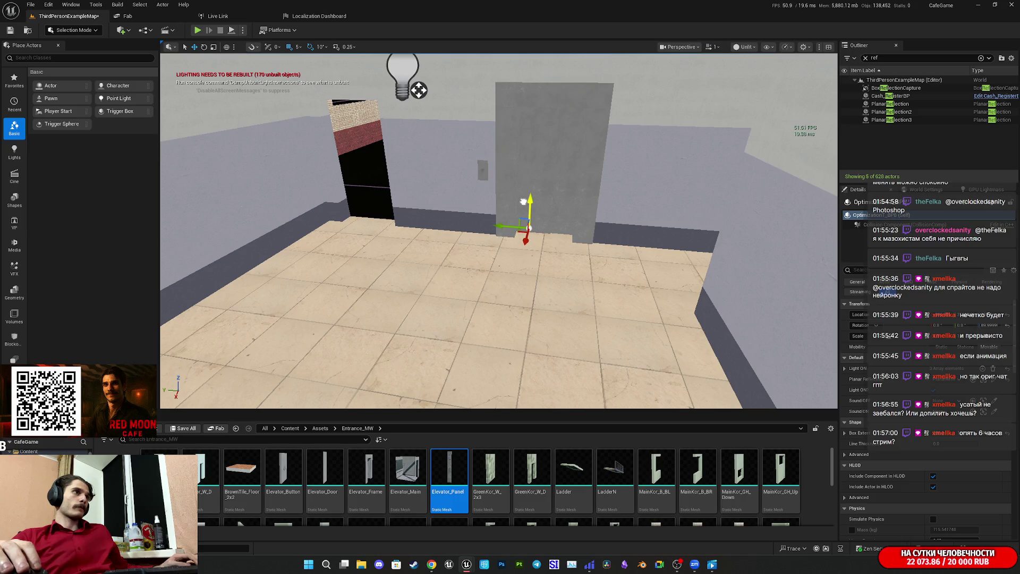
scroll(524, 201, down, 2)
scroll(523, 201, up, 6)
key(f)
scroll(598, 277, down, 3)
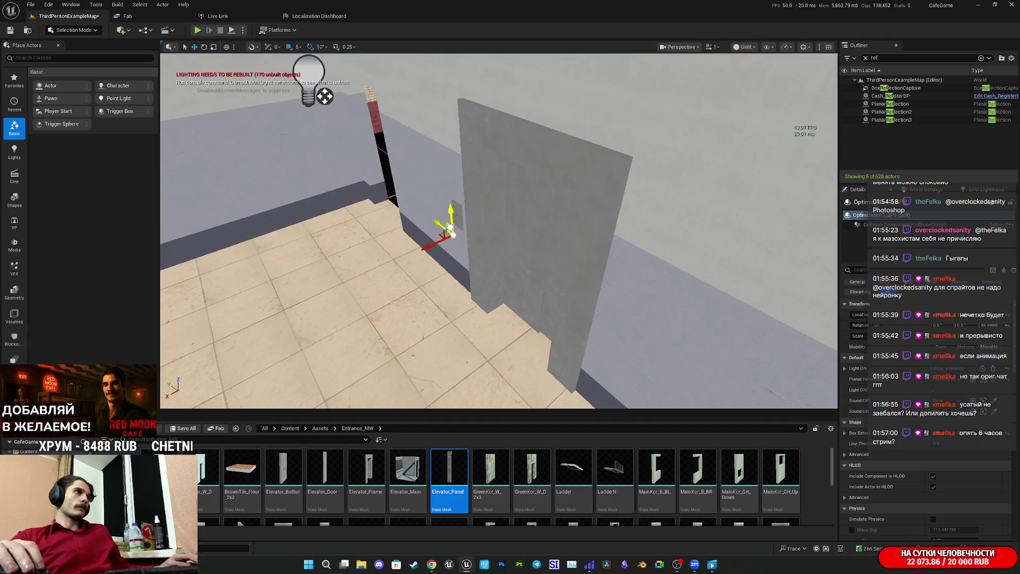
key(ctrl+z)
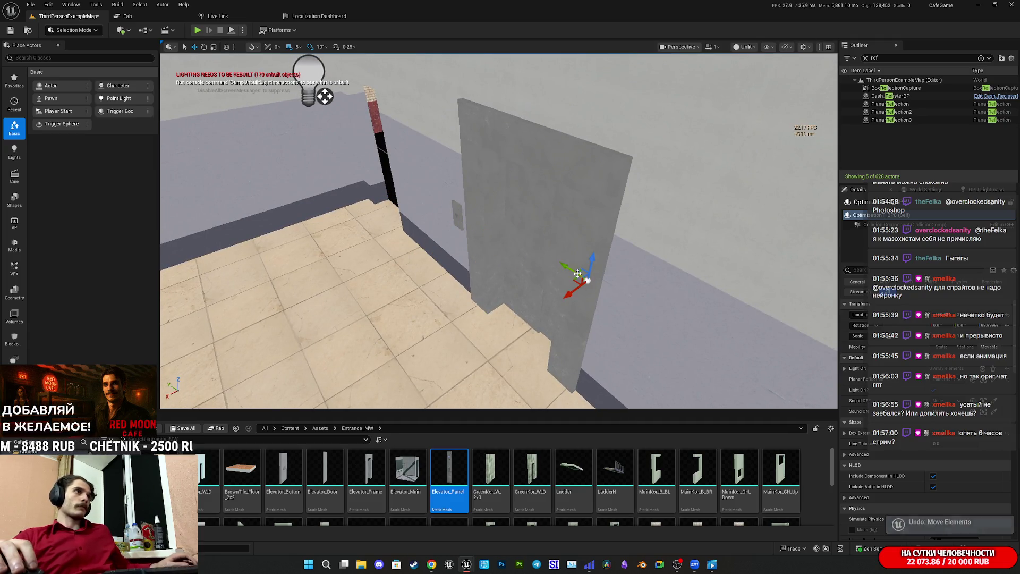
- Move the capture onto the floor before the elevator door and save ThirdPersonExampleMap
mouse_move(454, 380)
mouse_down()
mouse_move(430, 225)
mouse_move(427, 300)
mouse_move(348, 305)
mouse_move(342, 287)
mouse_move(399, 271)
mouse_up()
mouse_move(428, 234)
mouse_down()
mouse_move(476, 210)
mouse_move(486, 181)
mouse_move(498, 196)
mouse_move(507, 168)
mouse_move(462, 173)
mouse_move(494, 194)
mouse_up()
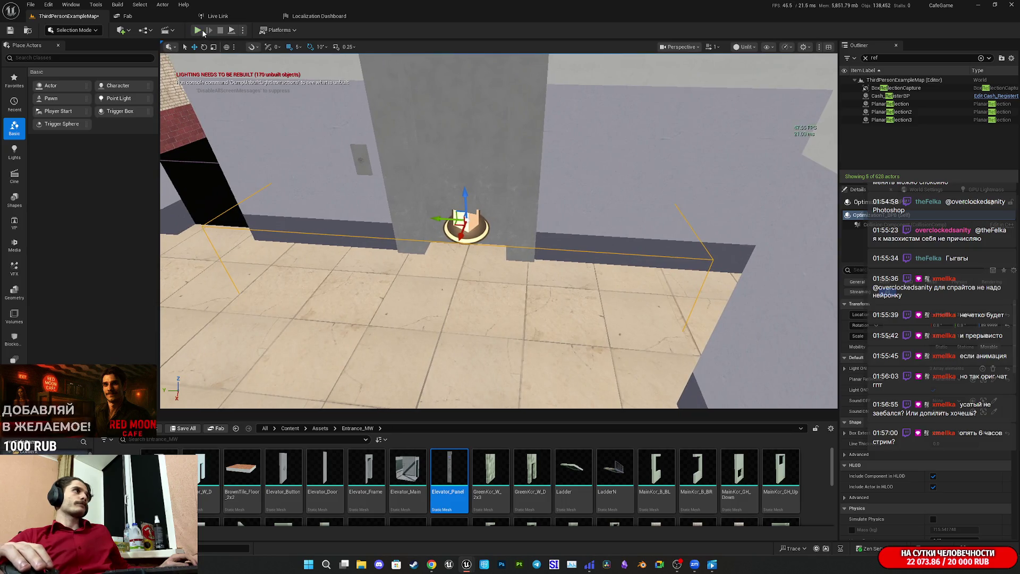
drag(417, 209, 425, 209)
drag(607, 305, 606, 305)
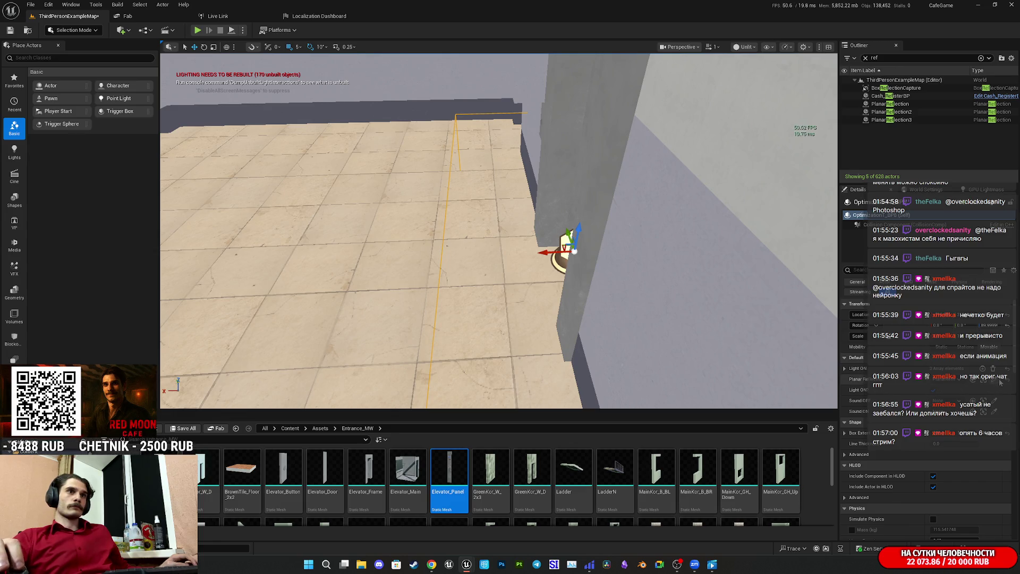
drag(607, 305, 607, 305)
drag(555, 220, 556, 220)
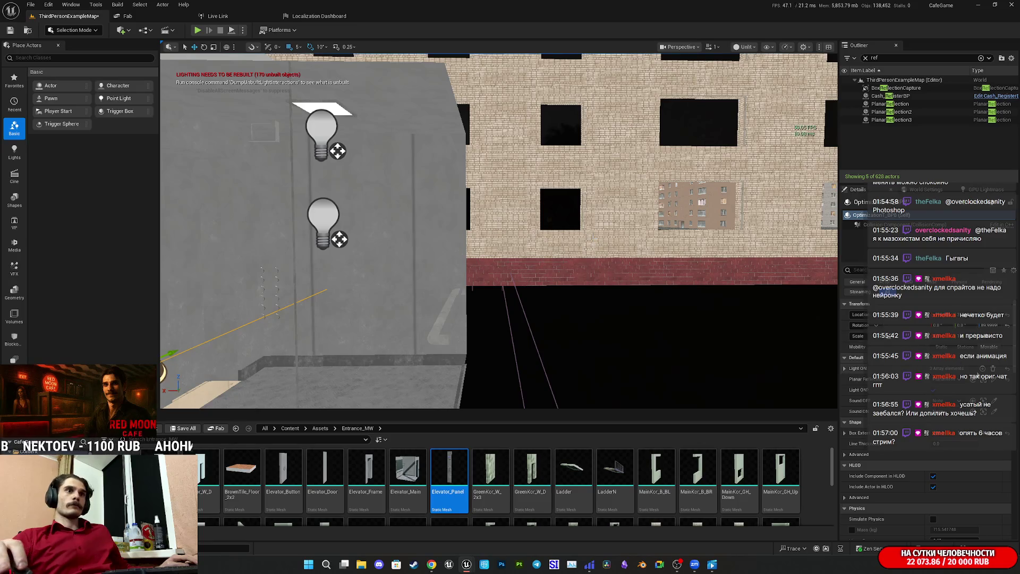
key(f)
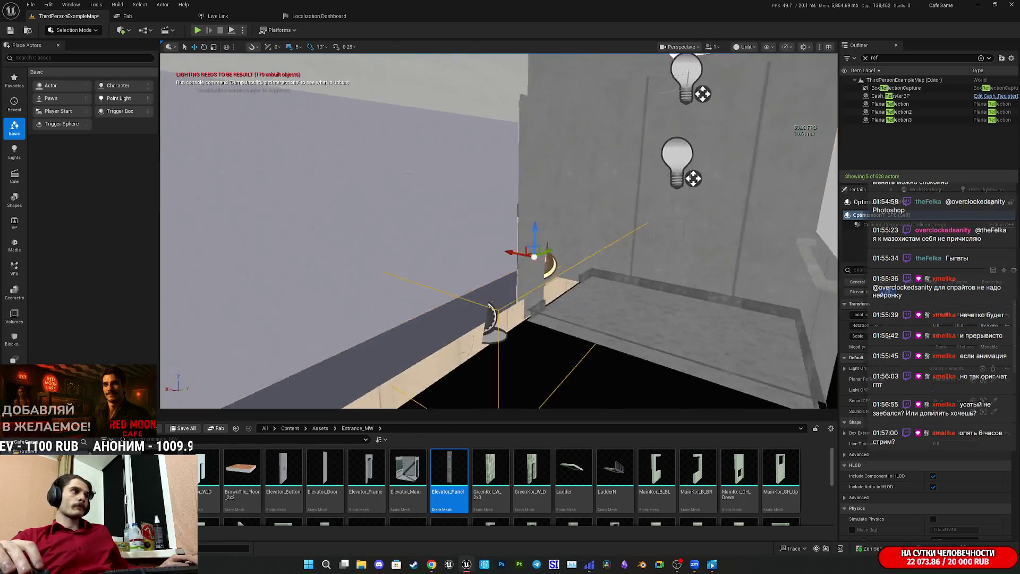
click(190, 431)
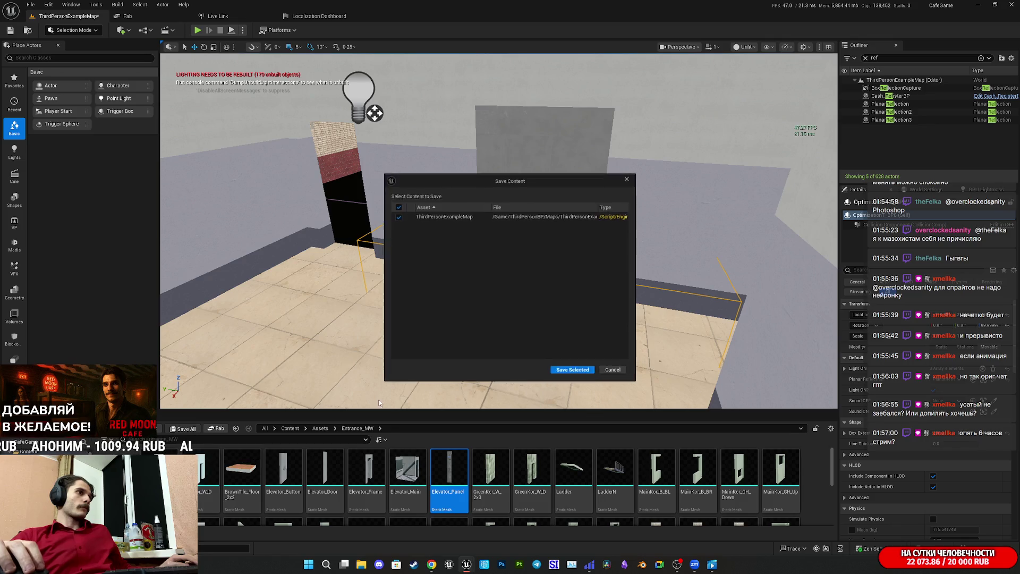
click(571, 369)
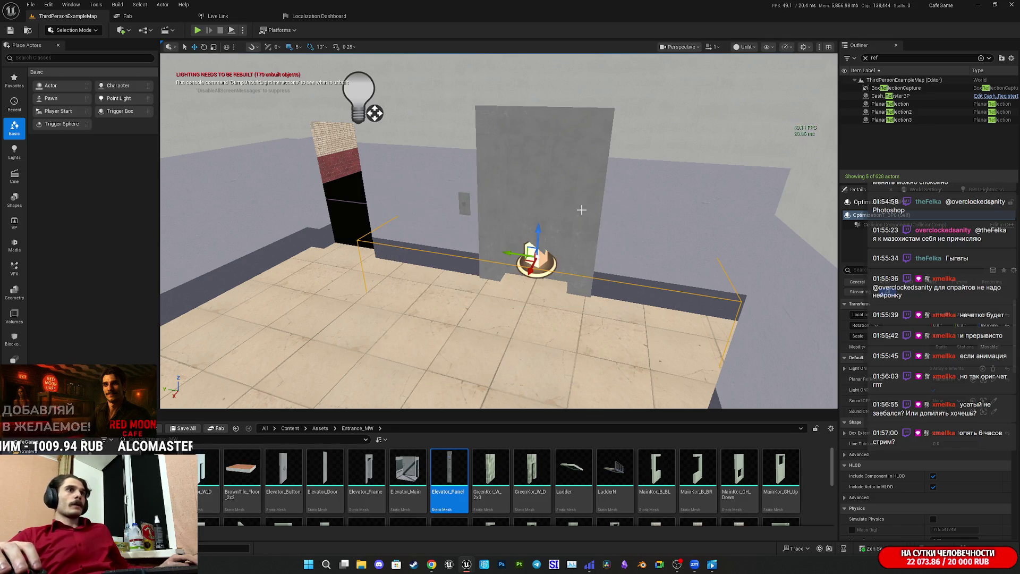
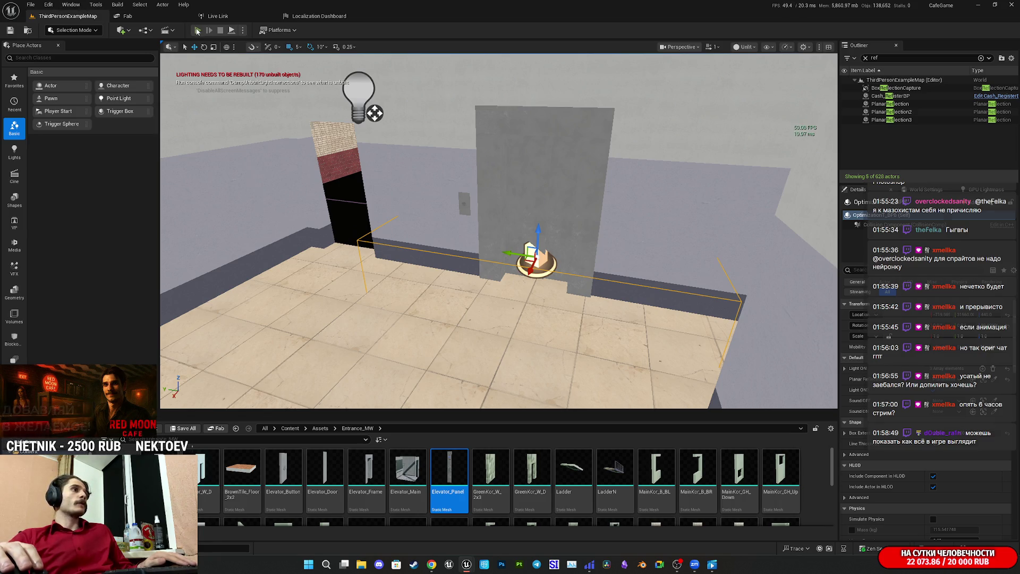
- Start a fullscreen play session, walk through the rooms, and flip the light switch off
click(197, 31)
key(F11)
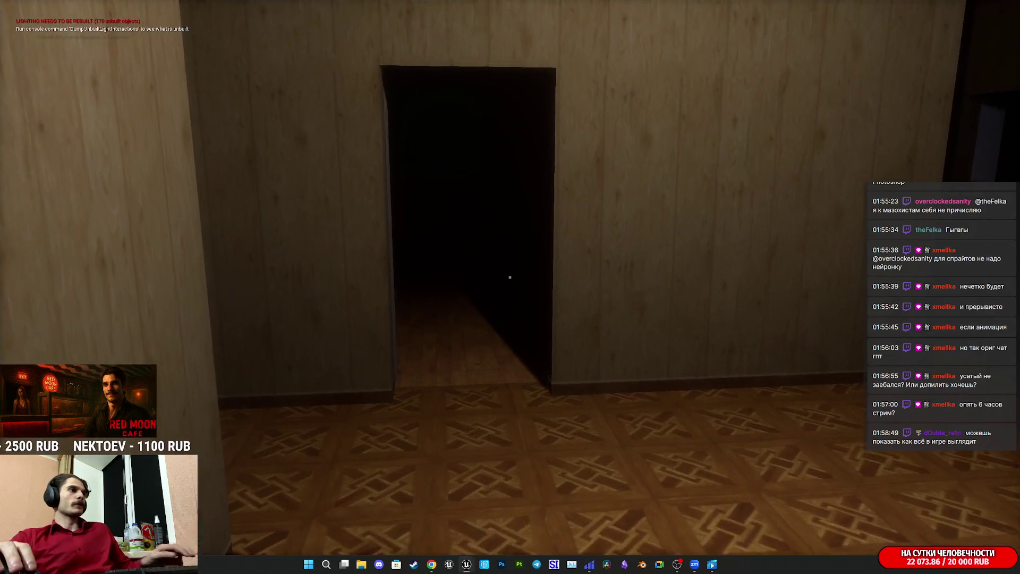
key(w)
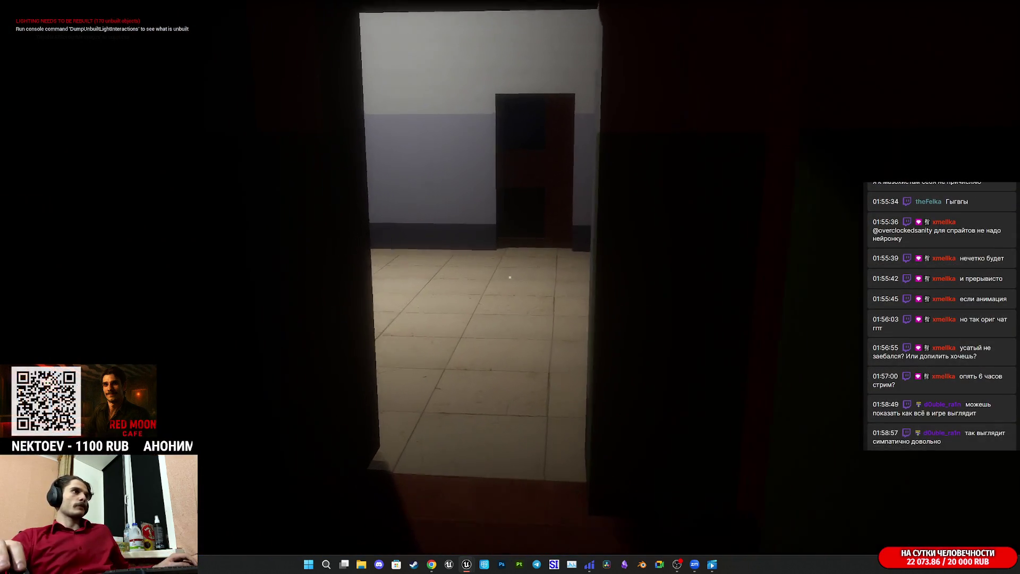
key(w)
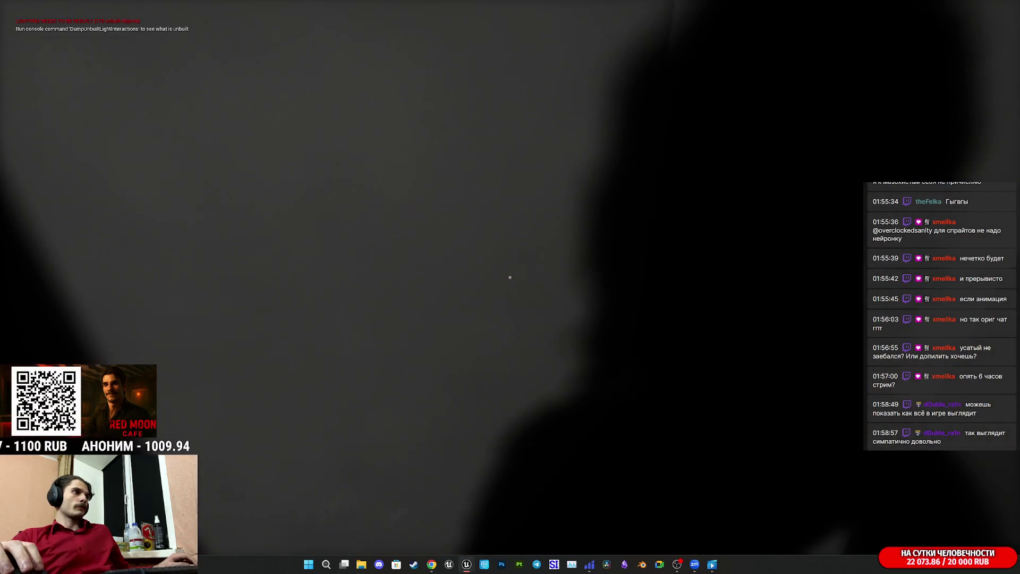
key(w)
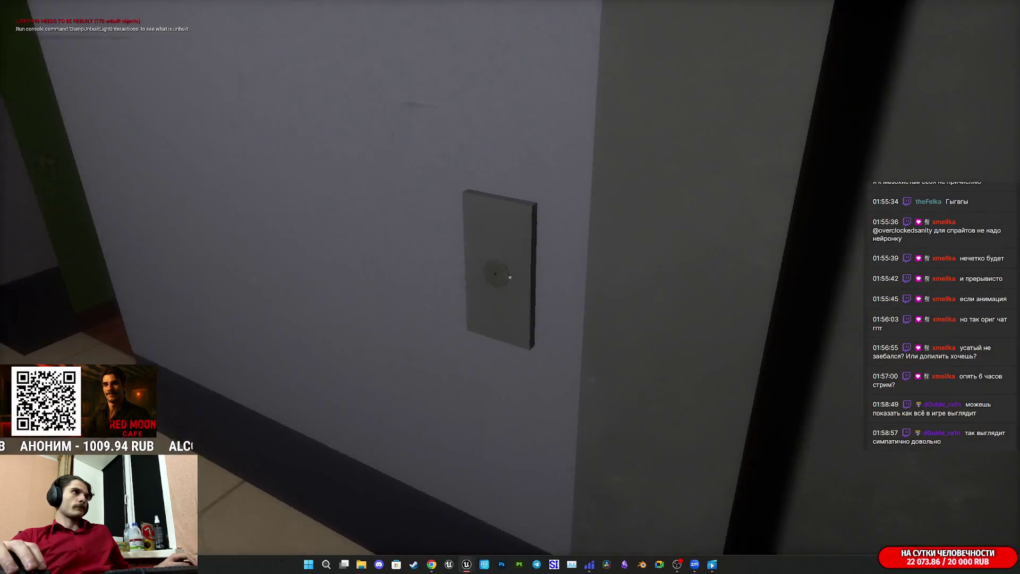
click(510, 277)
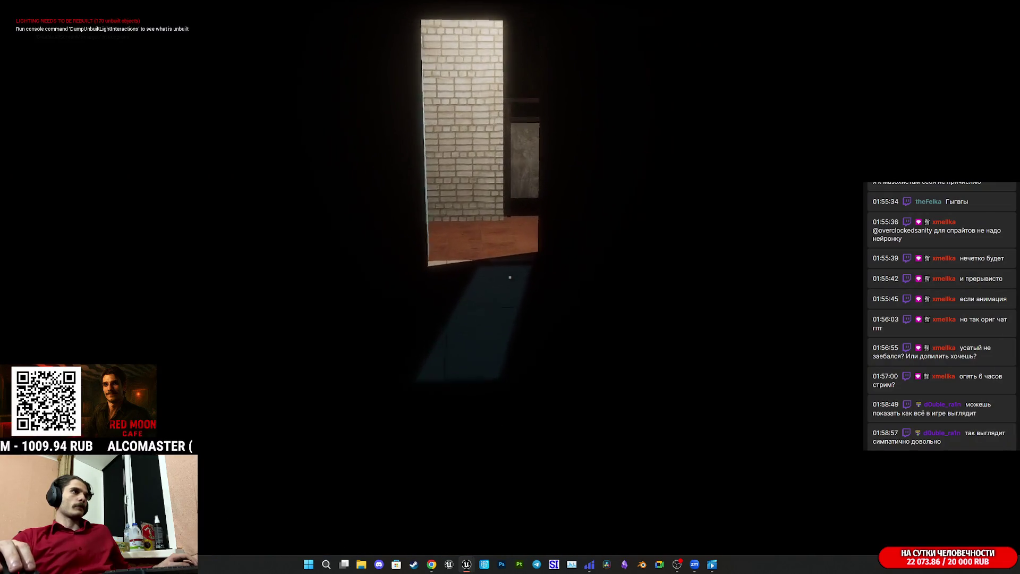
- Walk into the stairwell and toggle between wireframe and lit view modes with F1/F3
key(w)
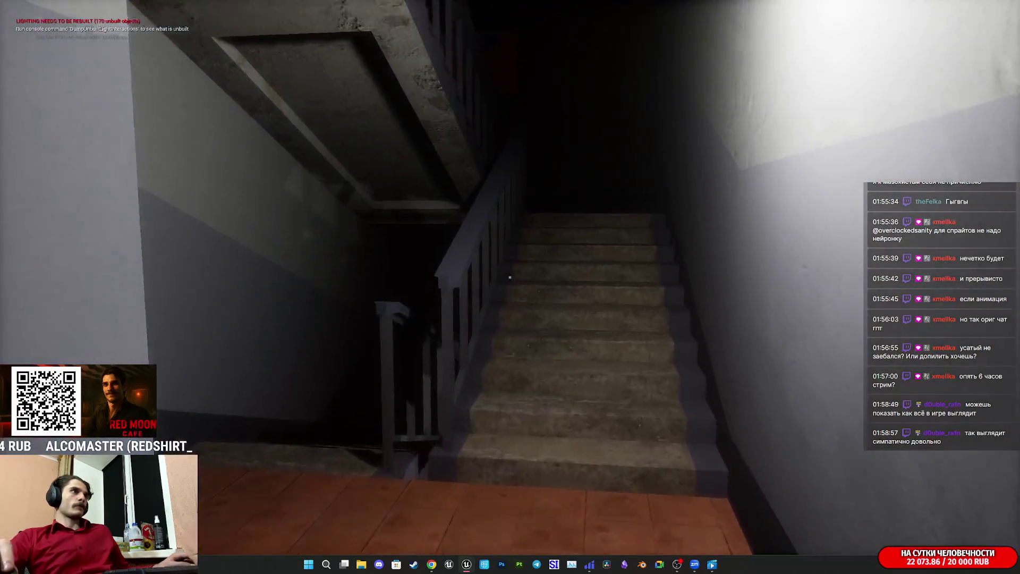
key(F1)
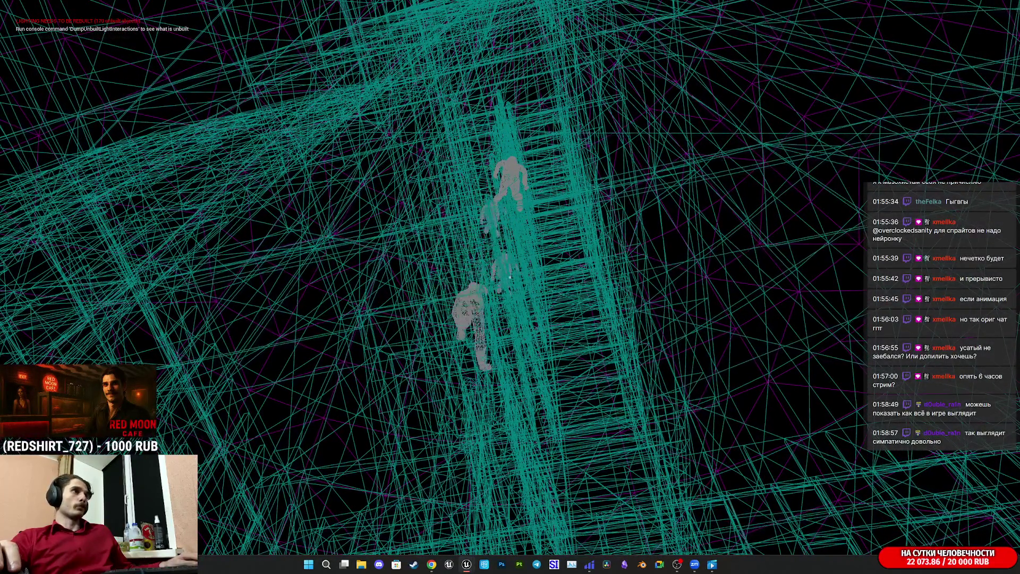
key(F3)
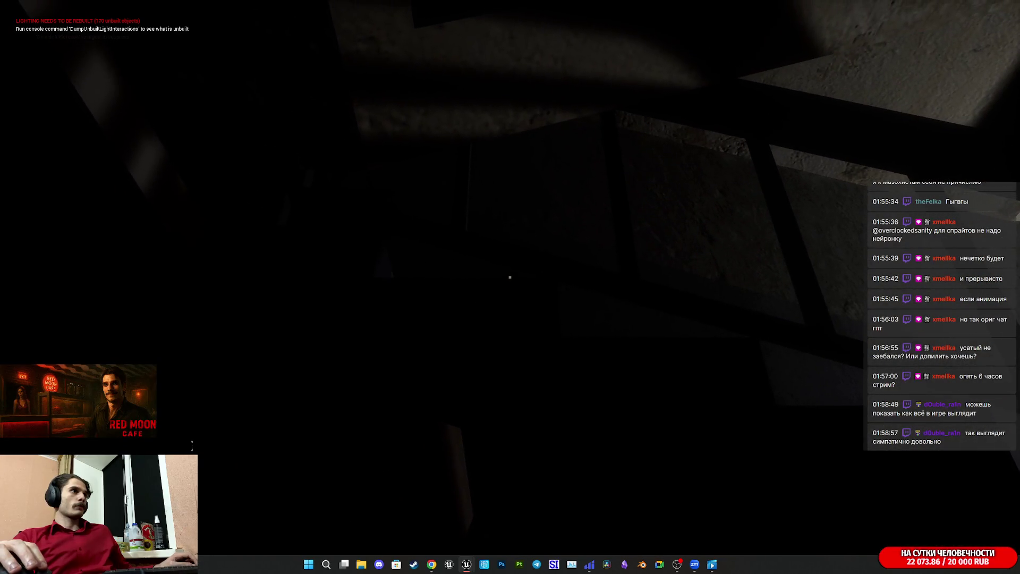
key(F1)
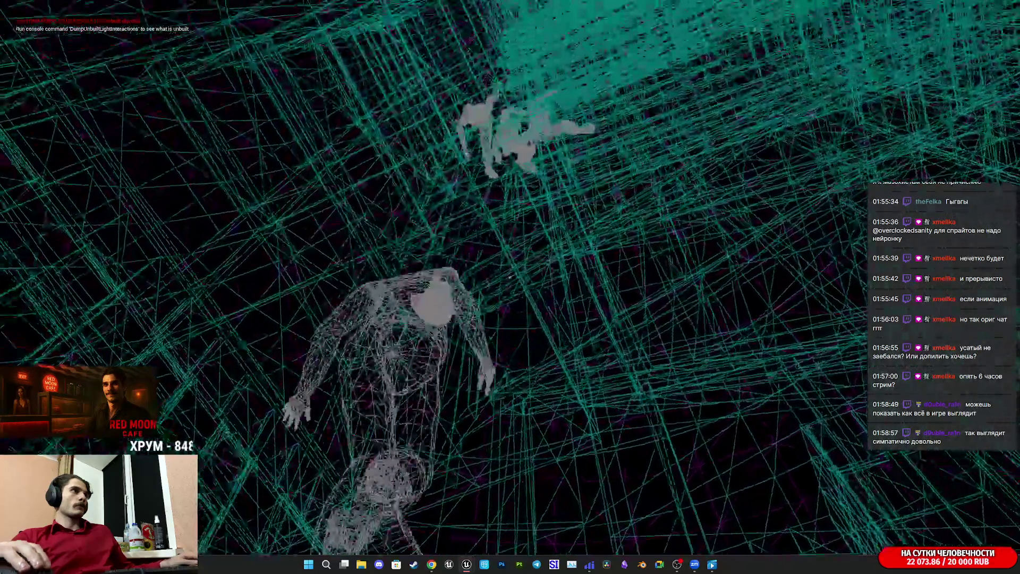
key(F3)
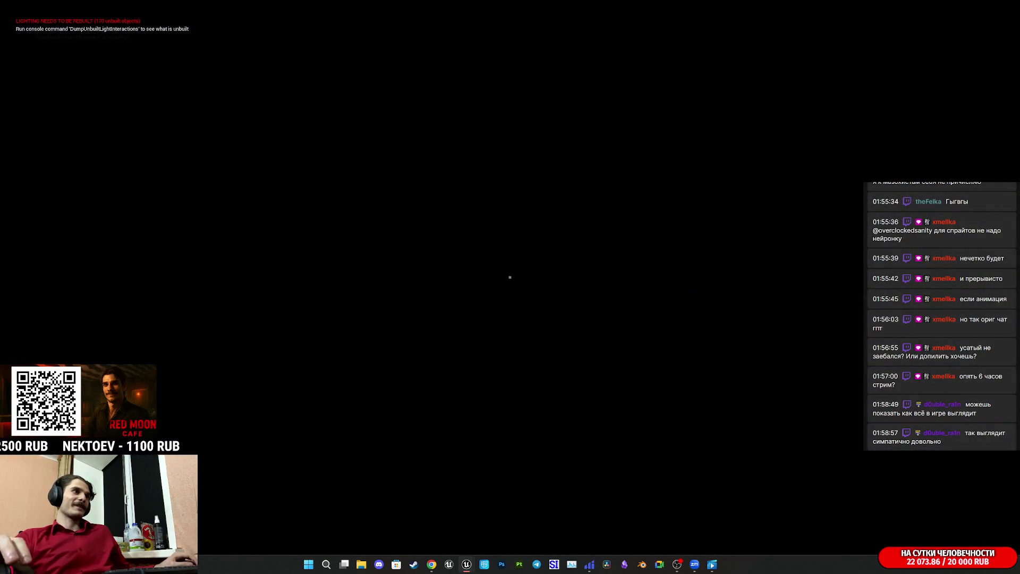
- Descend the stairs through the dark doorway, checking wireframe then lit view again
key(w)
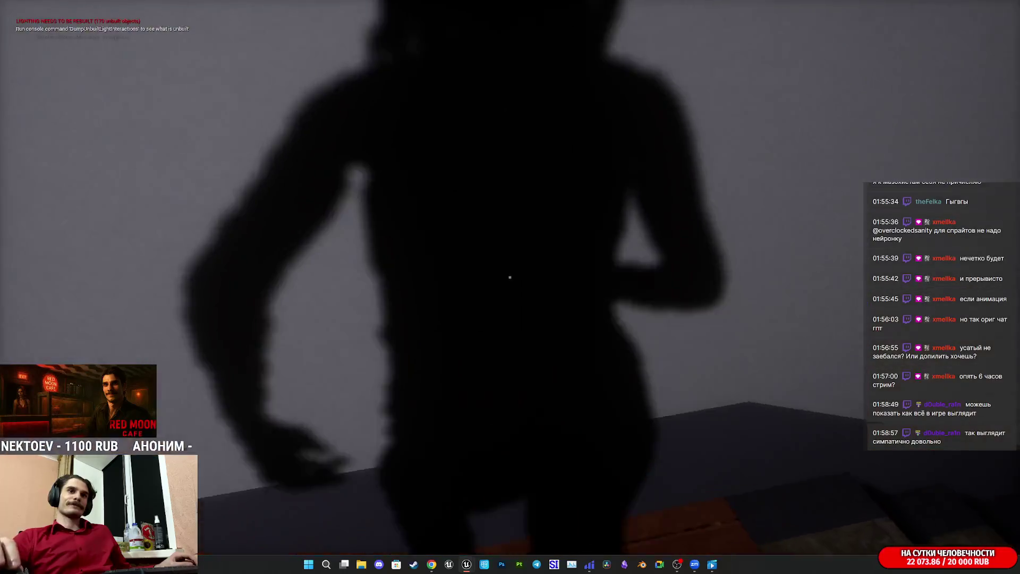
key(w)
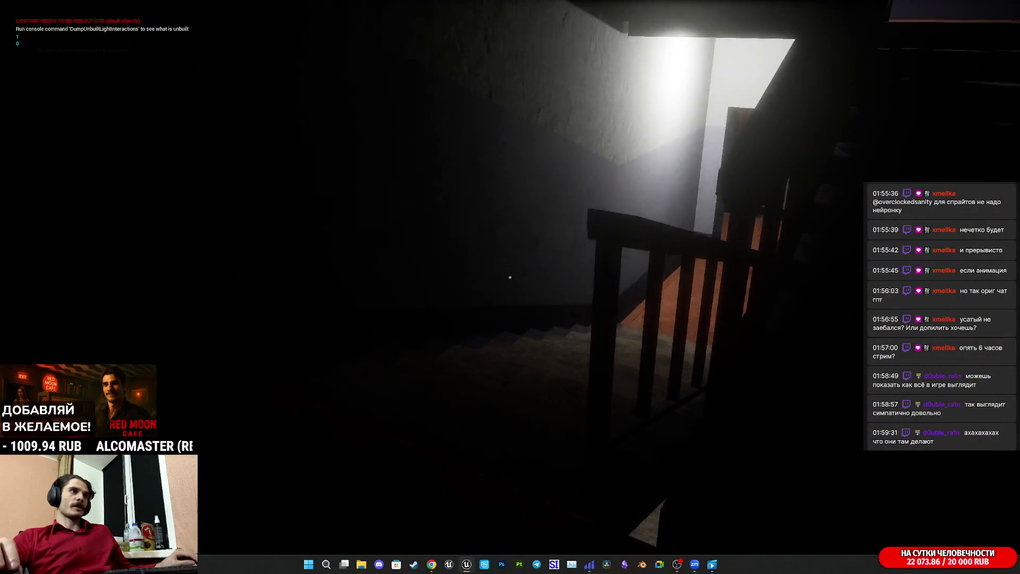
key(w)
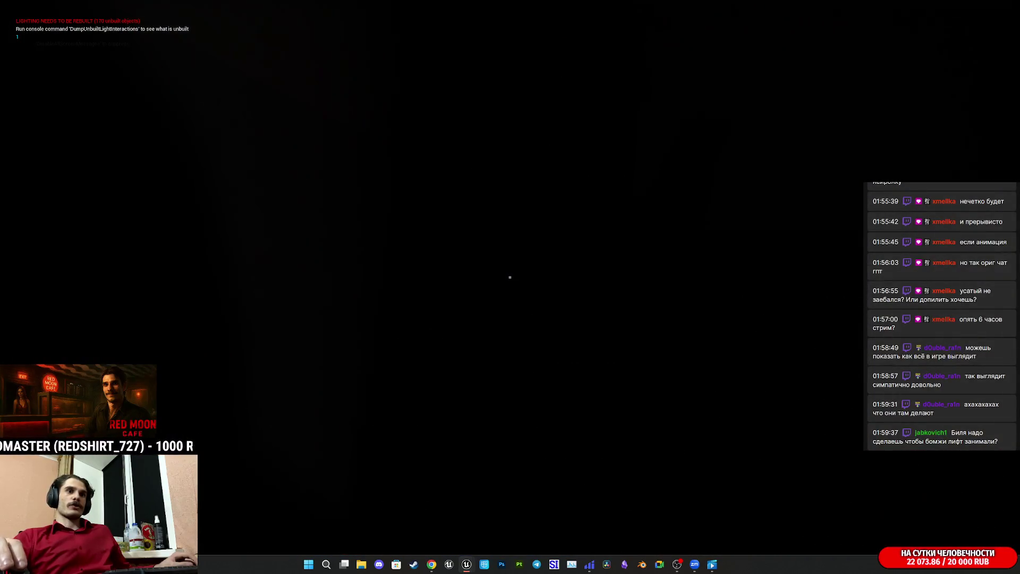
key(w)
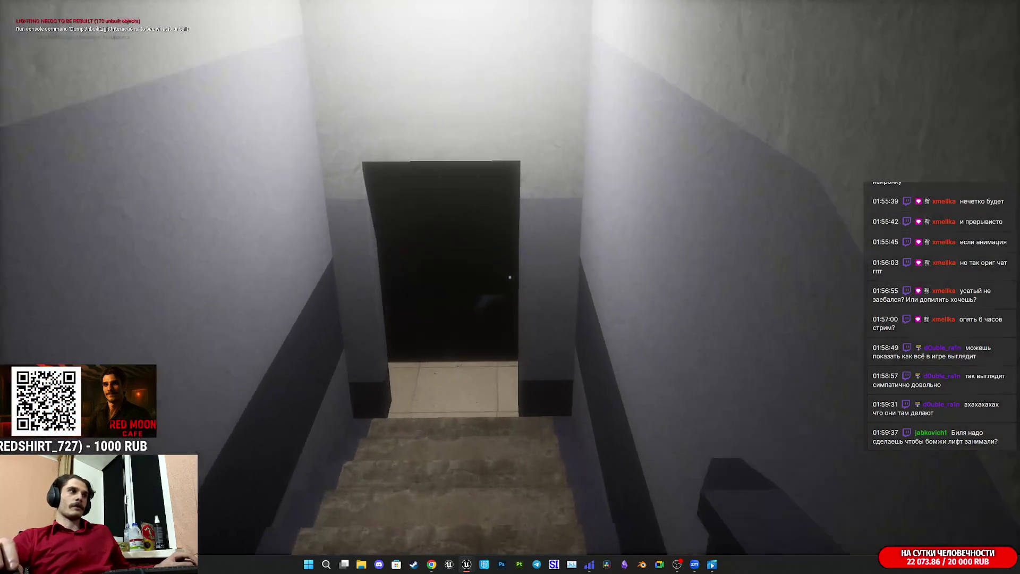
key(w)
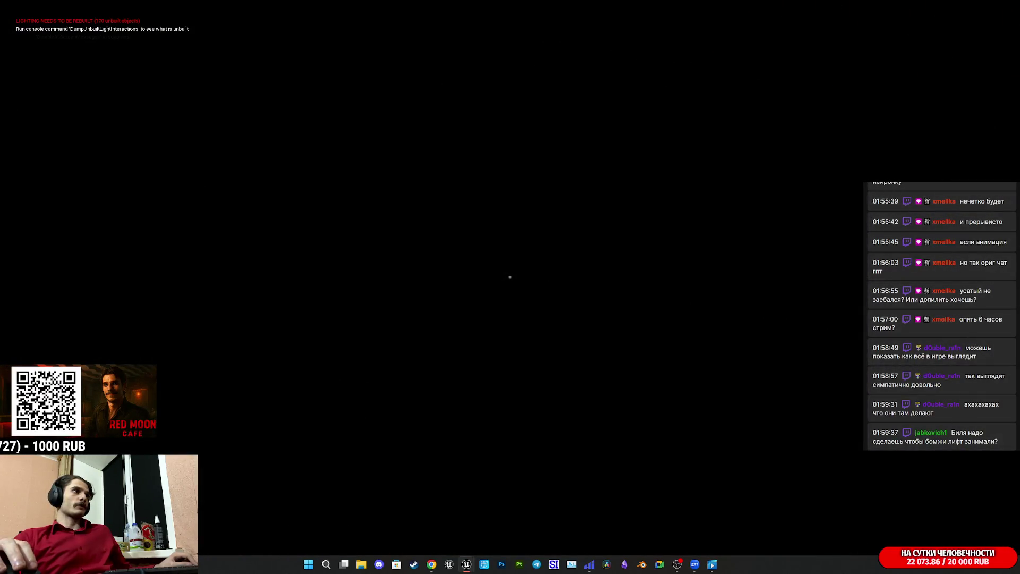
key(F1)
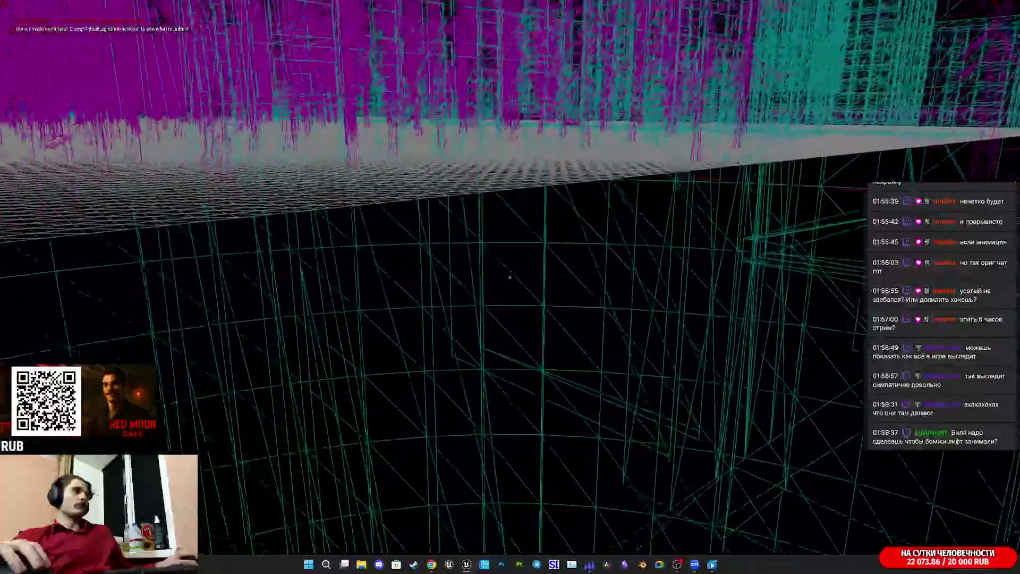
key(F3)
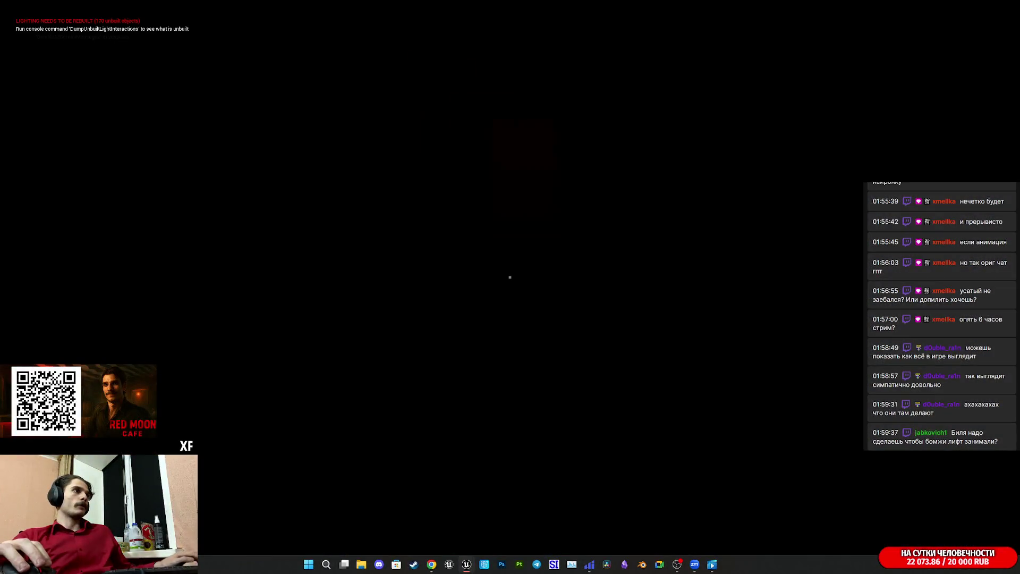
- Walk up to the elevator doors and call button, then eject from play with F8
key(w)
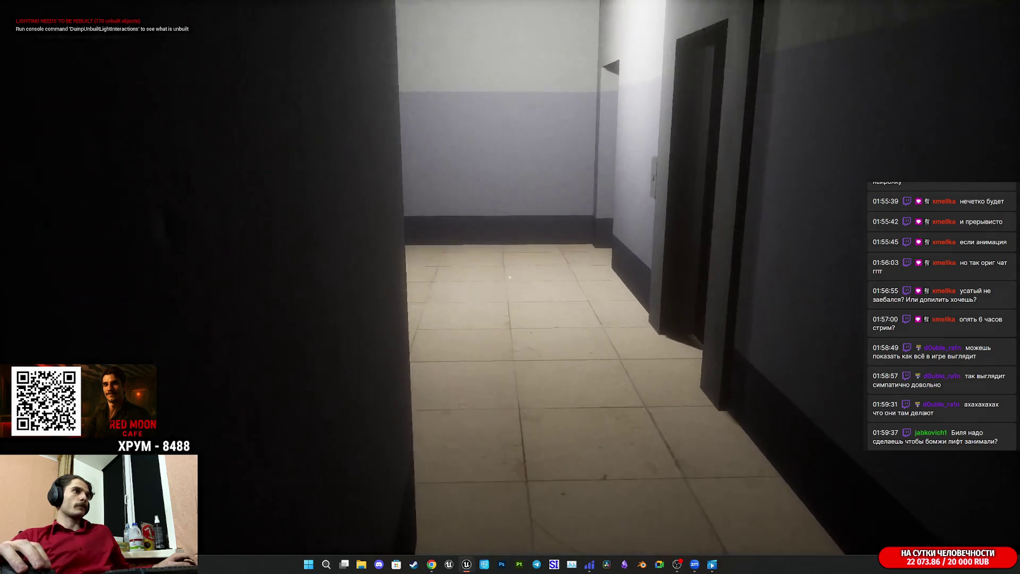
key(w)
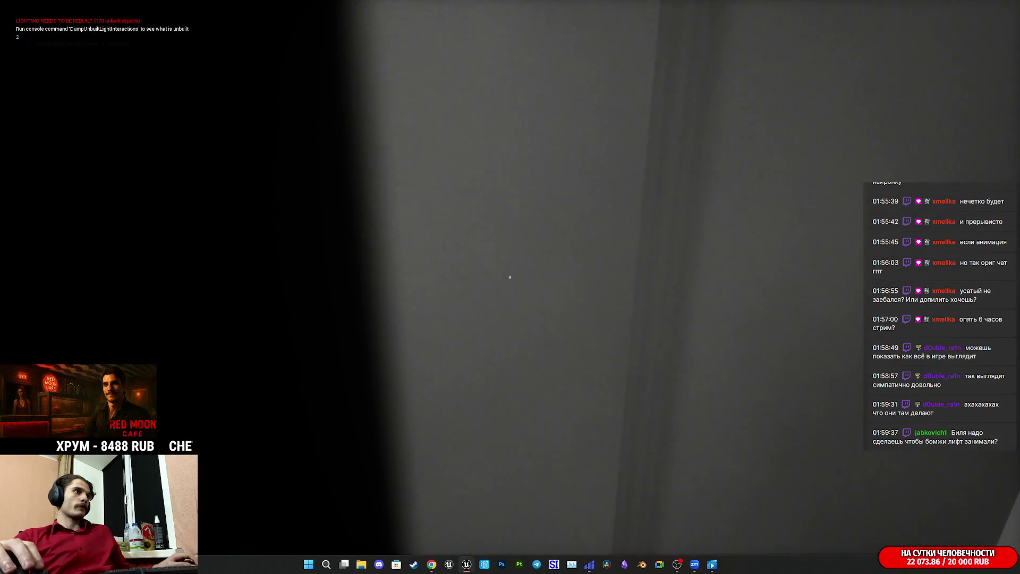
key(w)
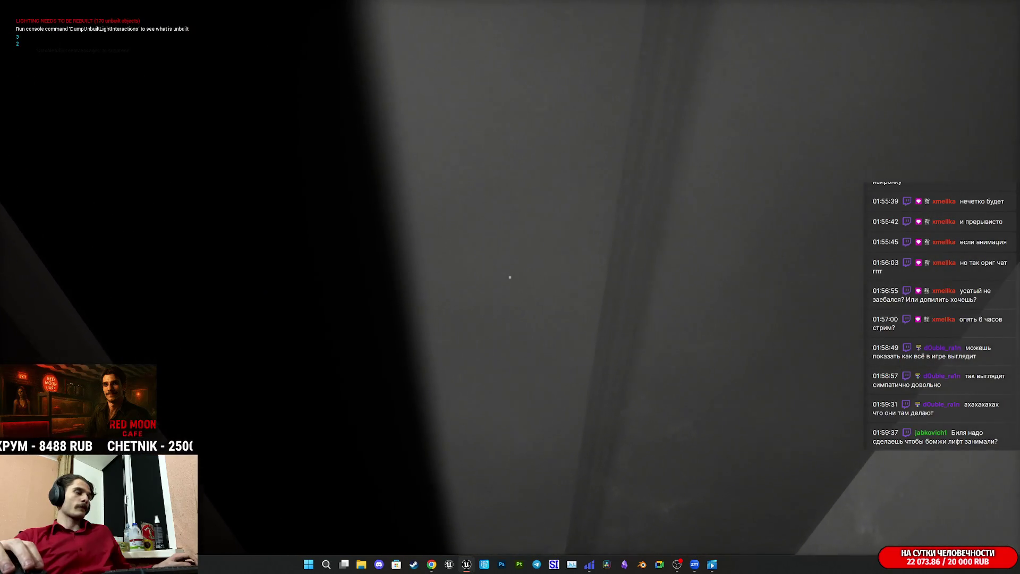
click(196, 272)
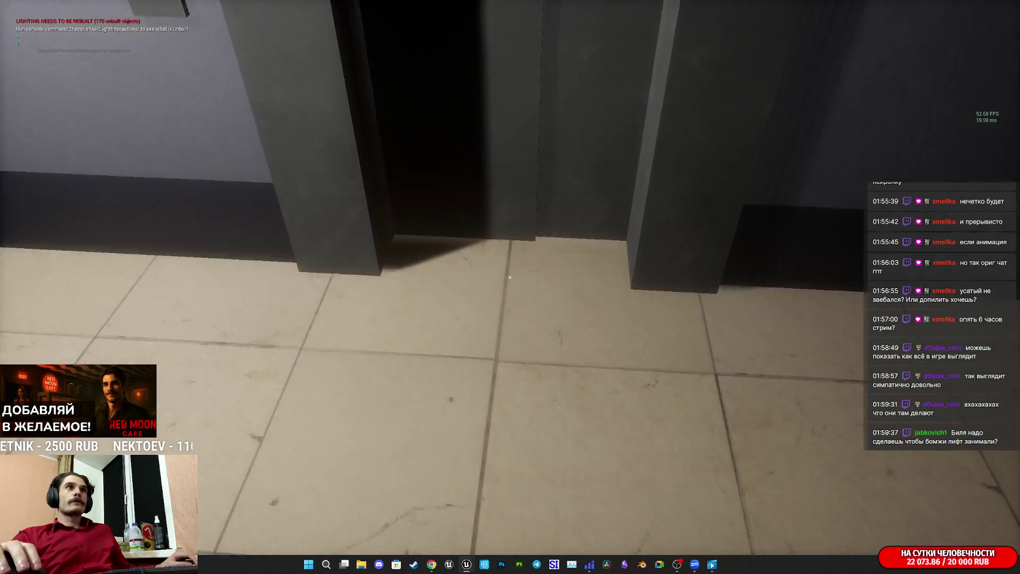
key(w)
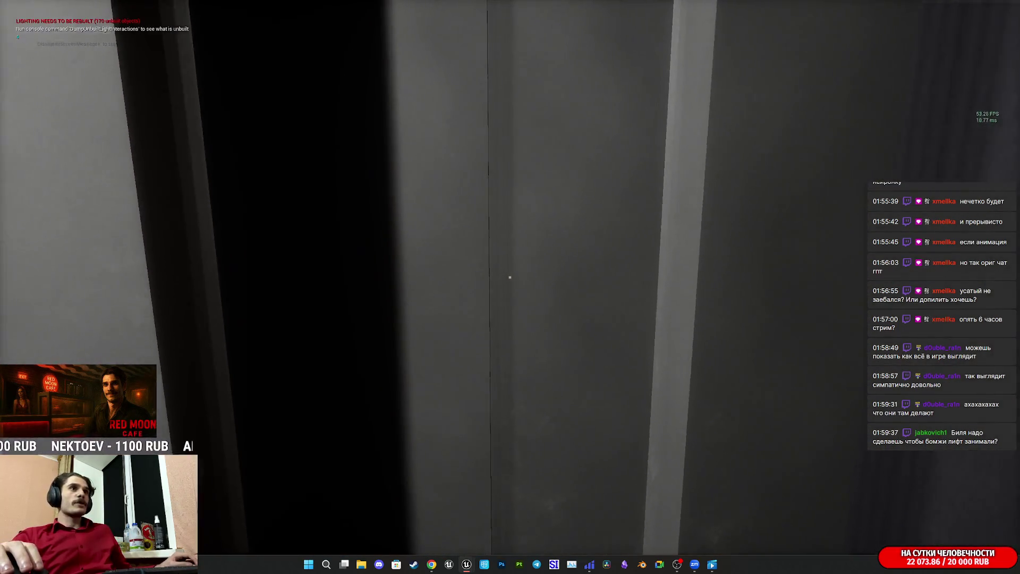
key(w)
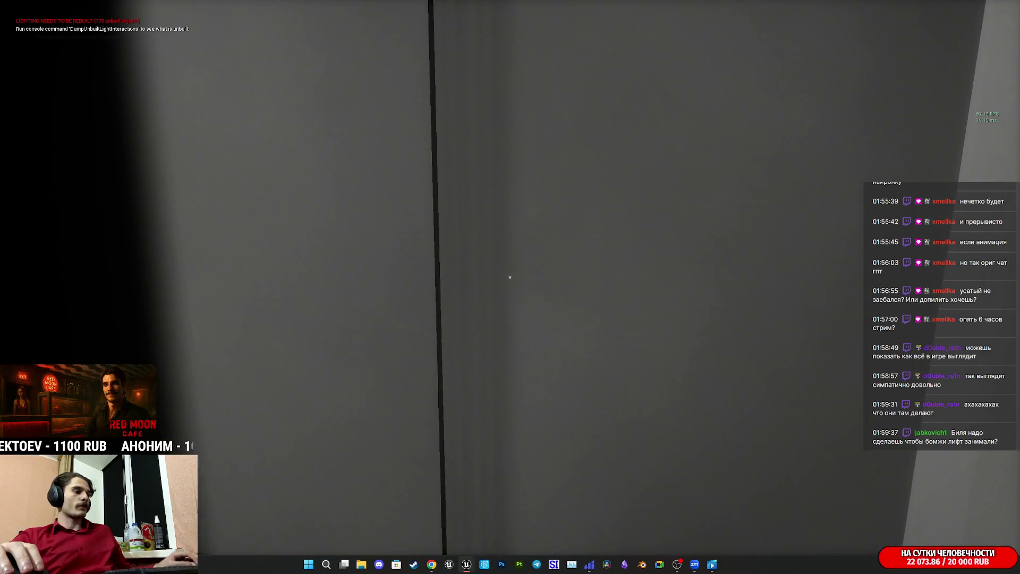
key(F8)
scroll(518, 335, down, 5)
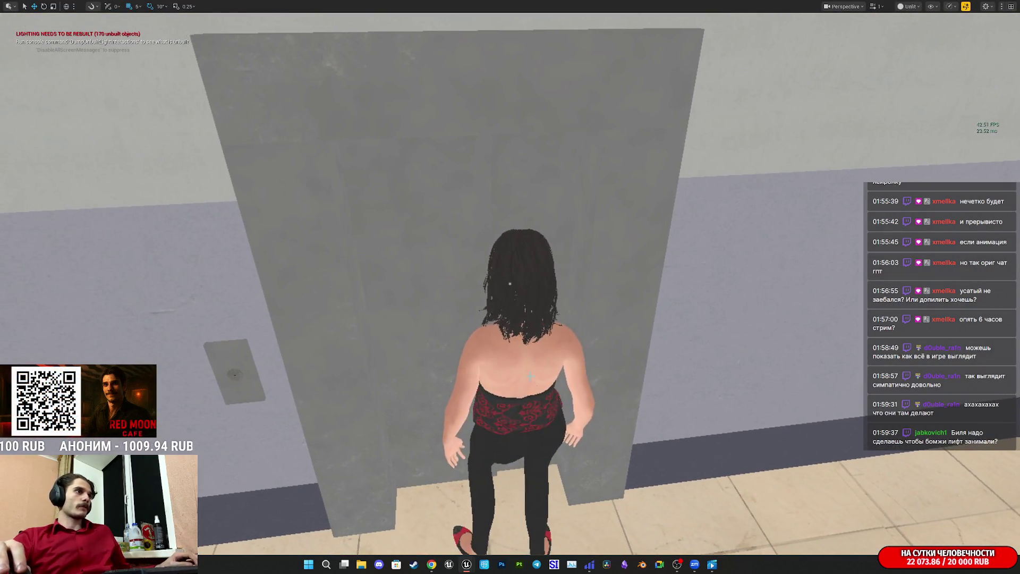
- Possess and eject the player character again, fly the camera forward, and exit immersive mode with F11
click(473, 333)
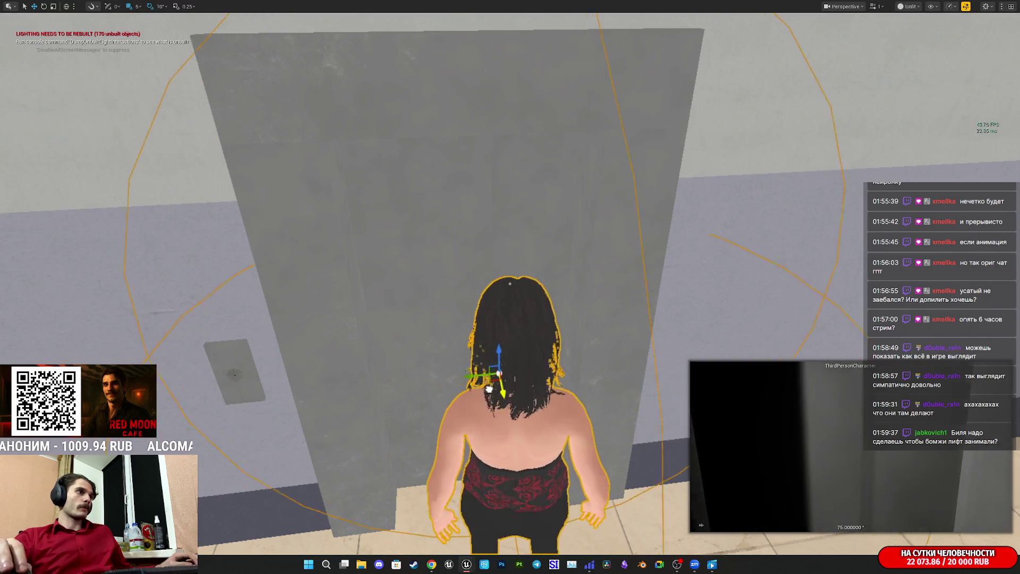
key(F8)
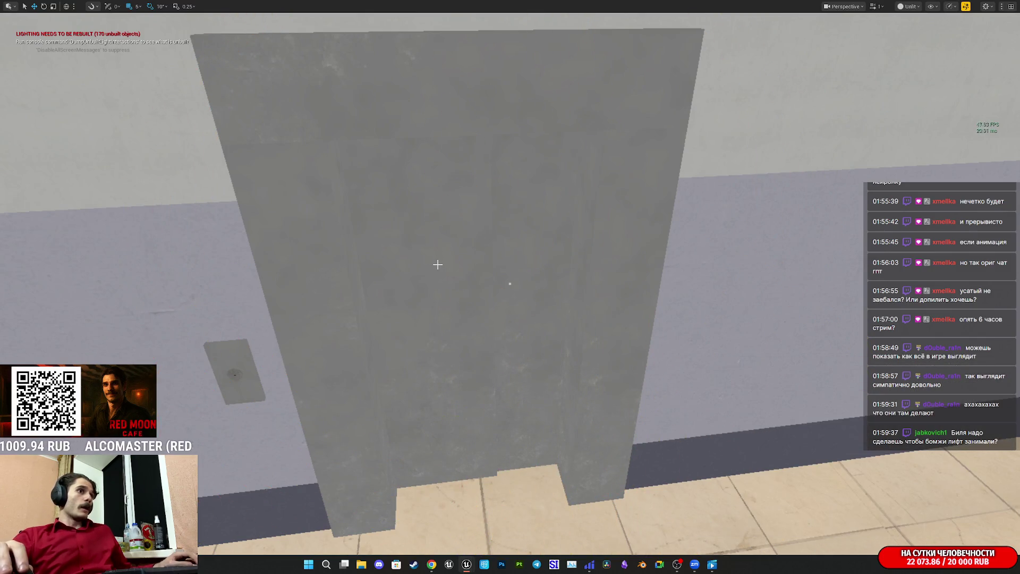
key(F8)
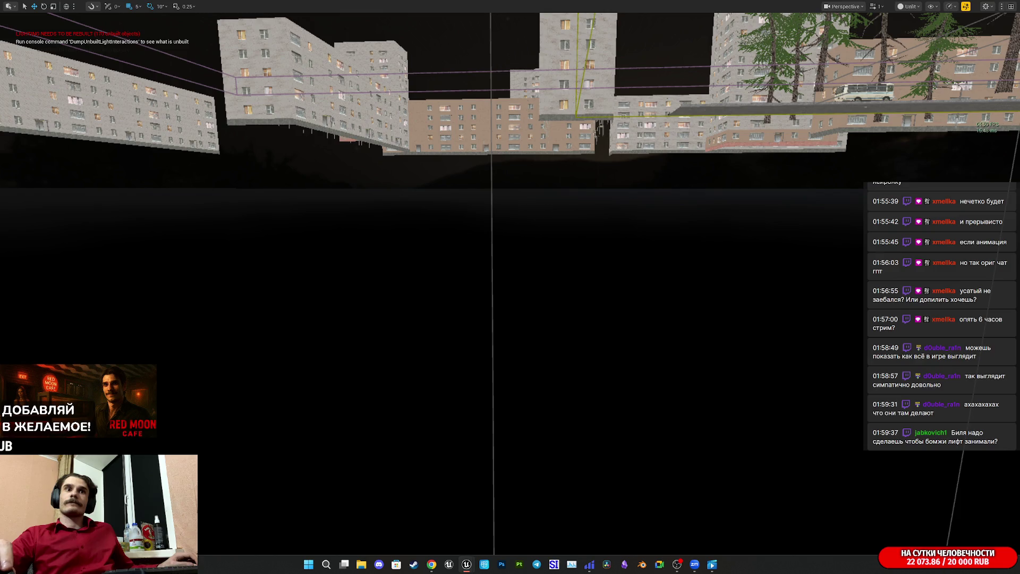
mouse_move(590, 255)
mouse_down()
mouse_move(576, 213)
mouse_move(547, 245)
mouse_move(592, 198)
mouse_up()
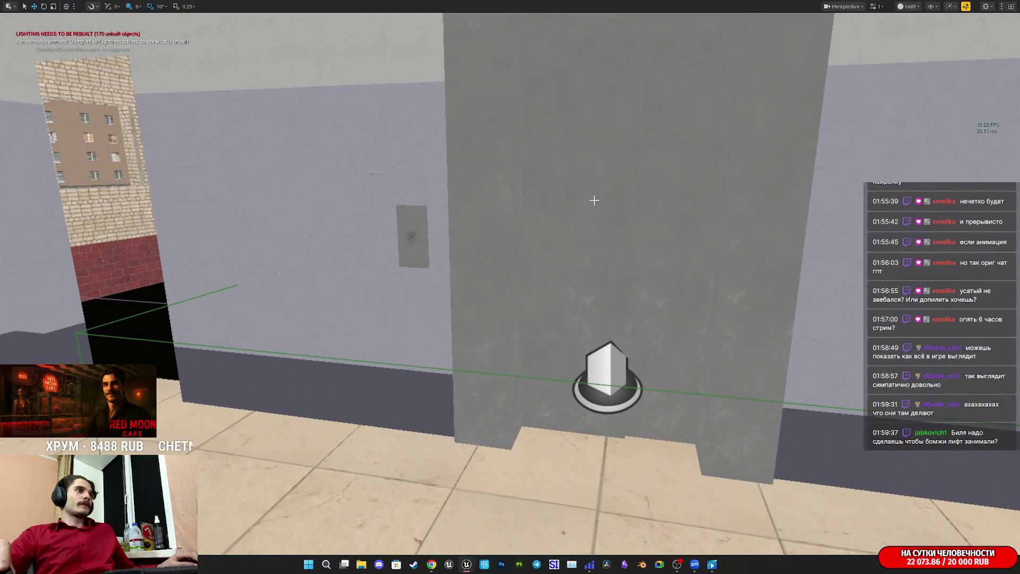
key(F11)
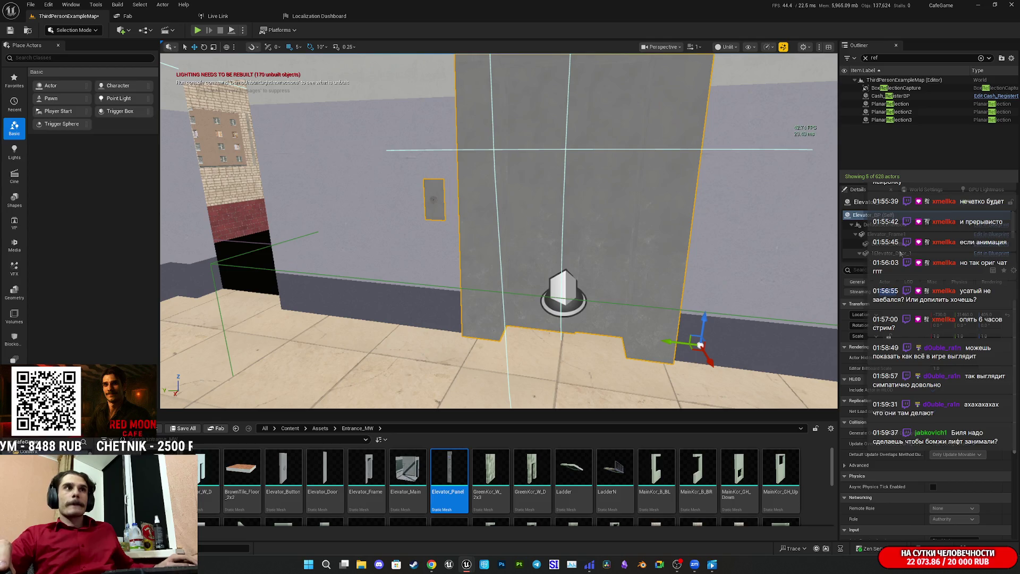
- Assign a different collision preset to the Elevator_Door2 left door, then start Play with Alt+P
click(631, 223)
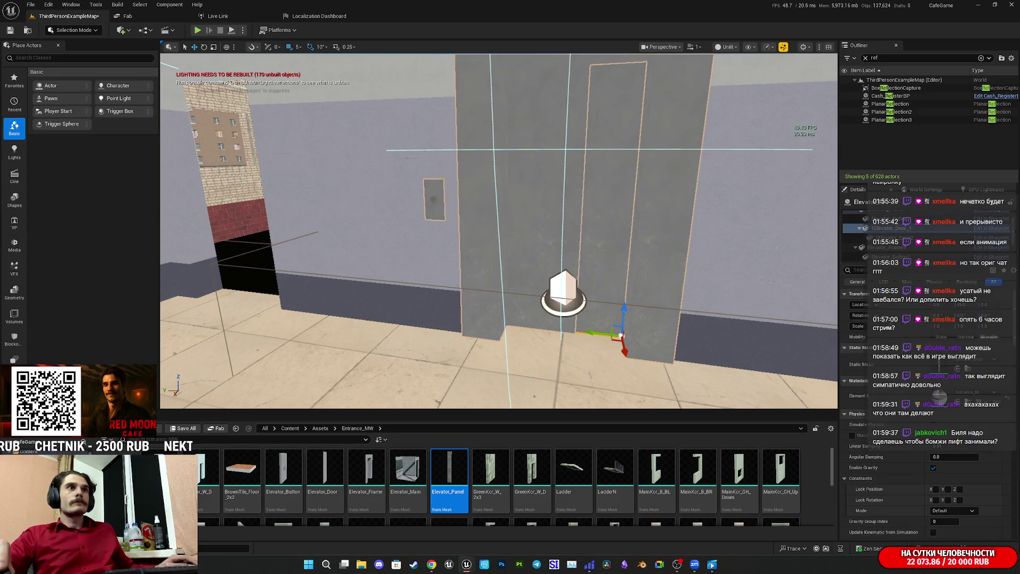
click(861, 238)
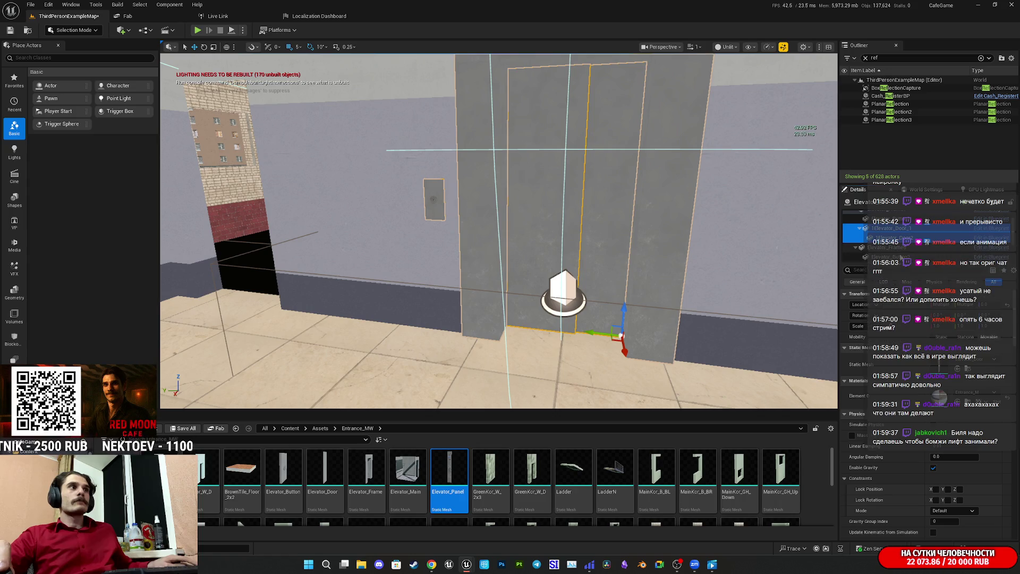
scroll(939, 371, down, 5)
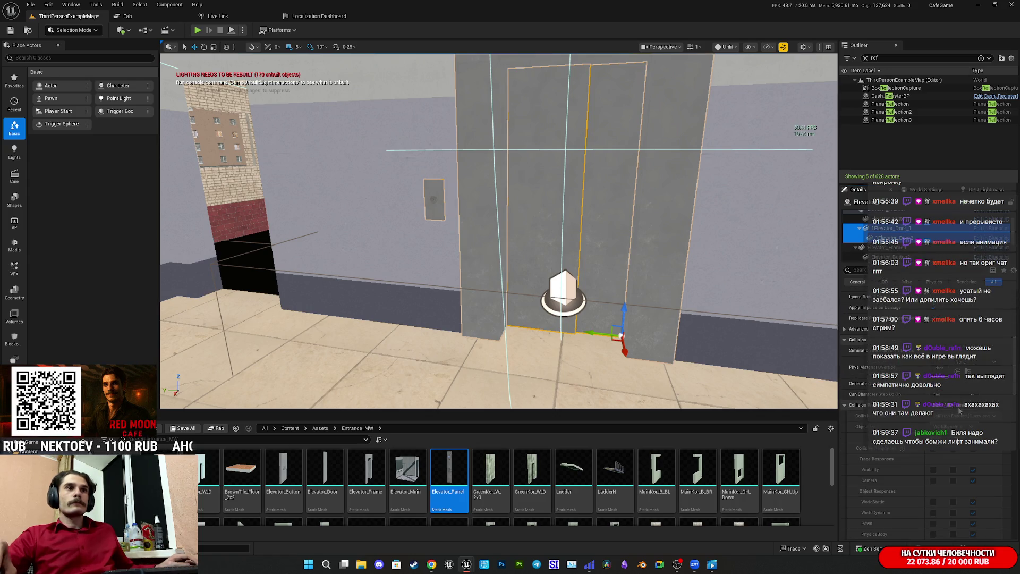
click(948, 269)
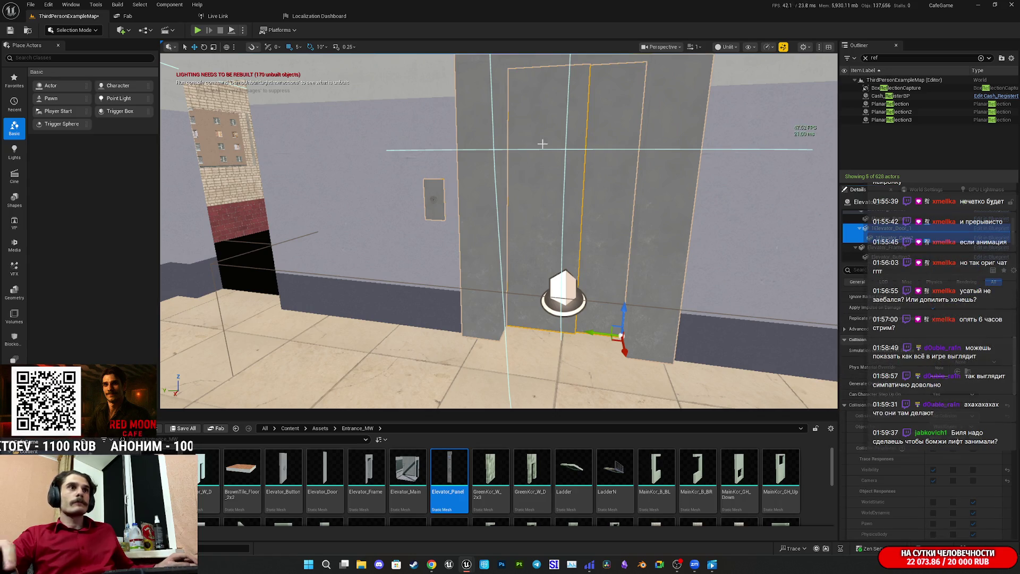
key(alt+p)
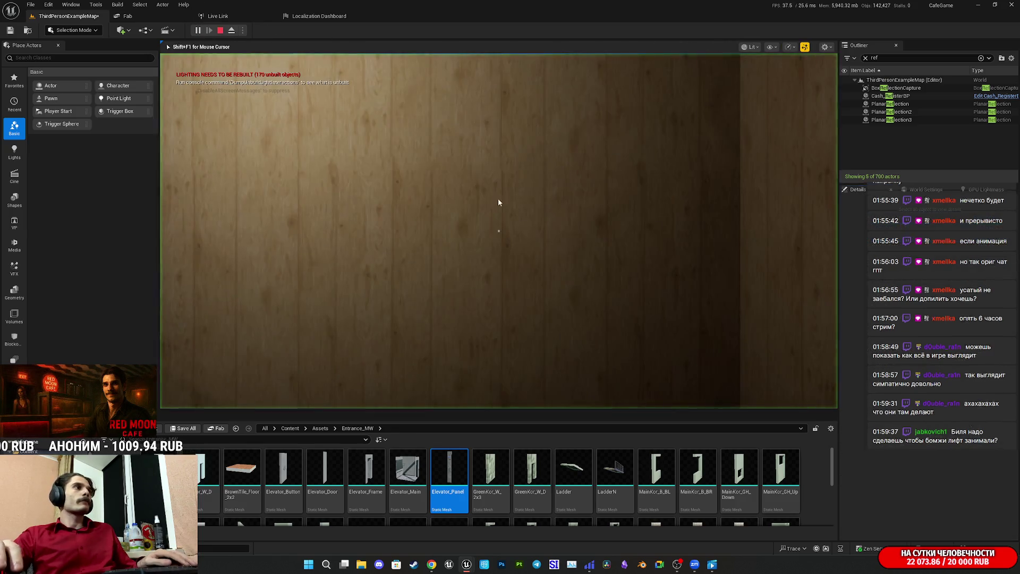
- Play fullscreen, walk from the wooden wall through the corridor and tiled room, then eject with F8
key(F11)
key(w)
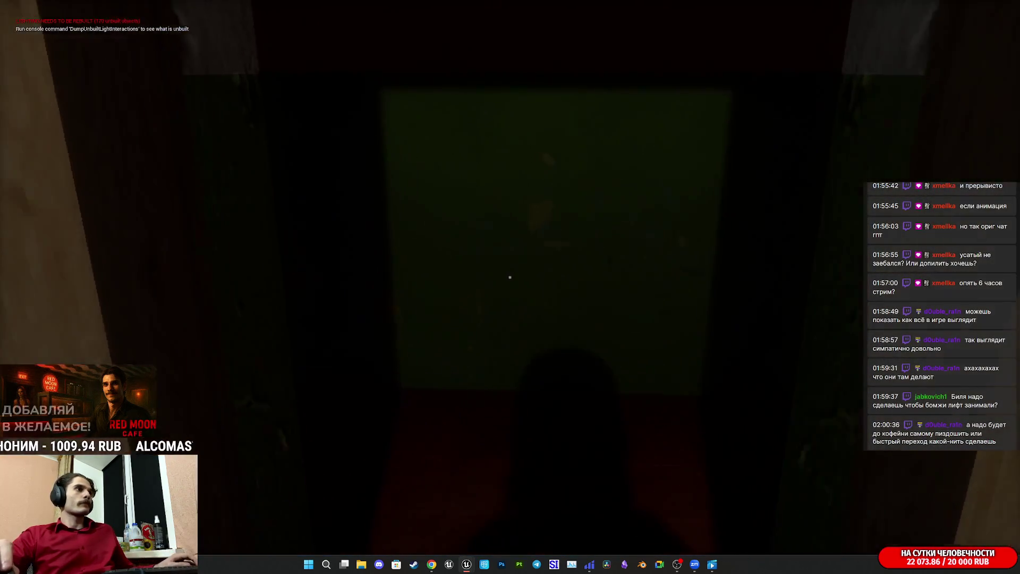
key(w)
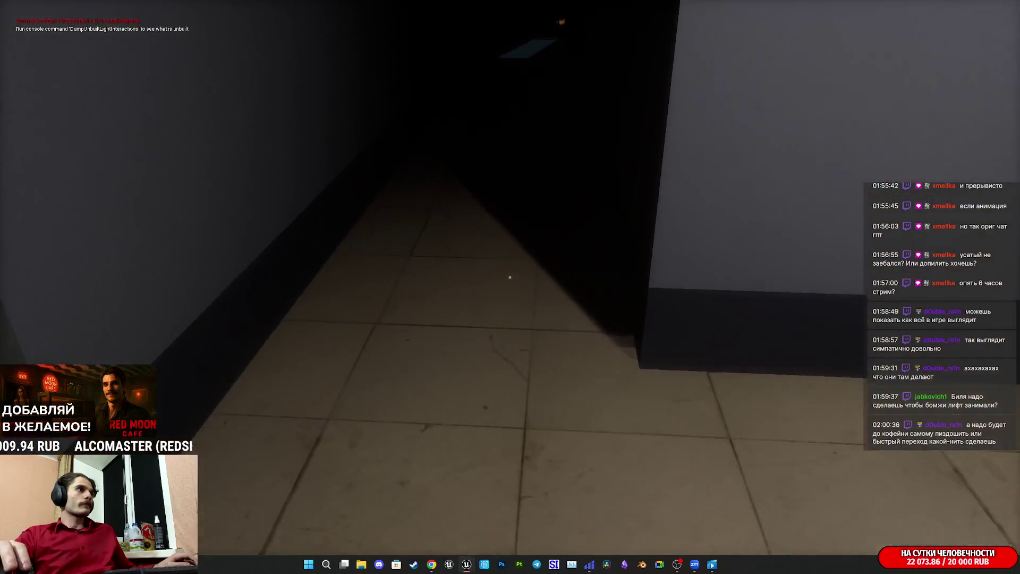
key(w)
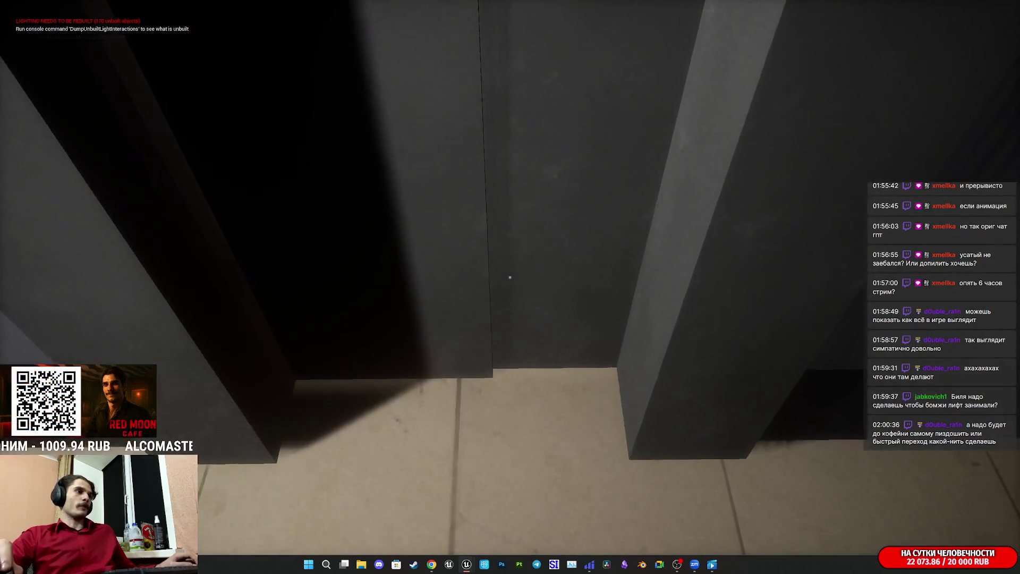
key(F8)
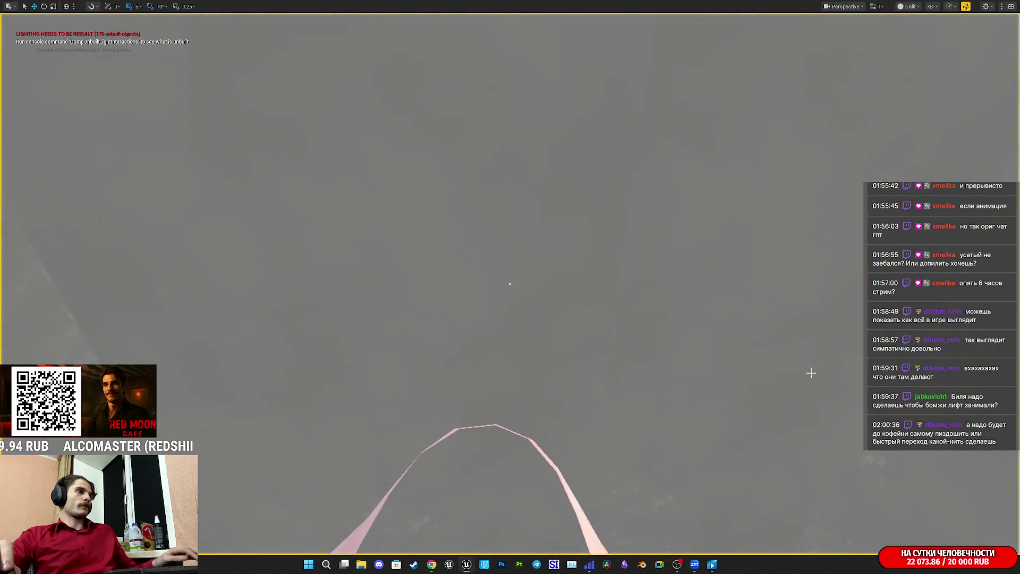
- Stop the play session with Esc and start a new test play from the toolbar
scroll(632, 339, up, 3)
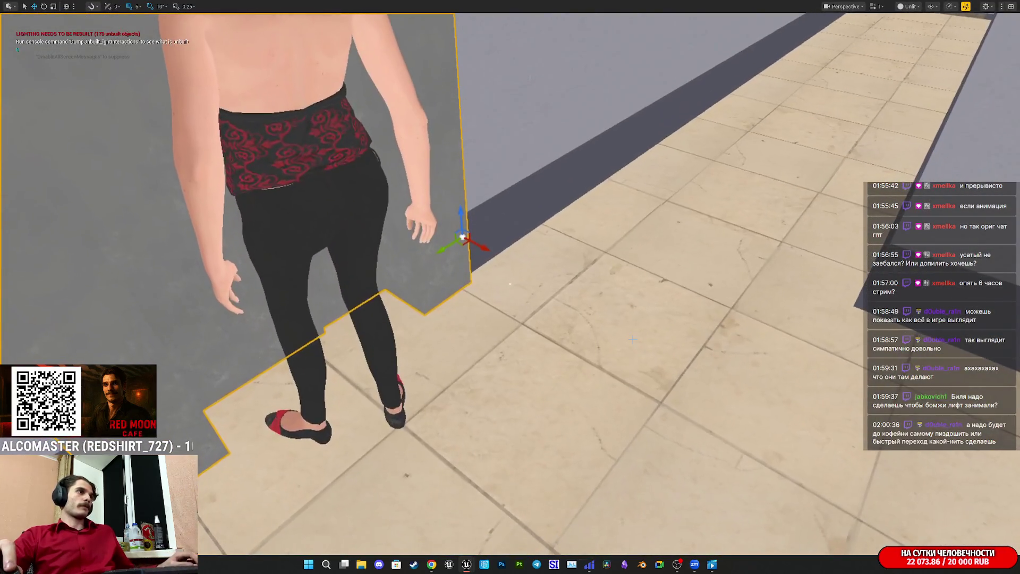
key(Escape)
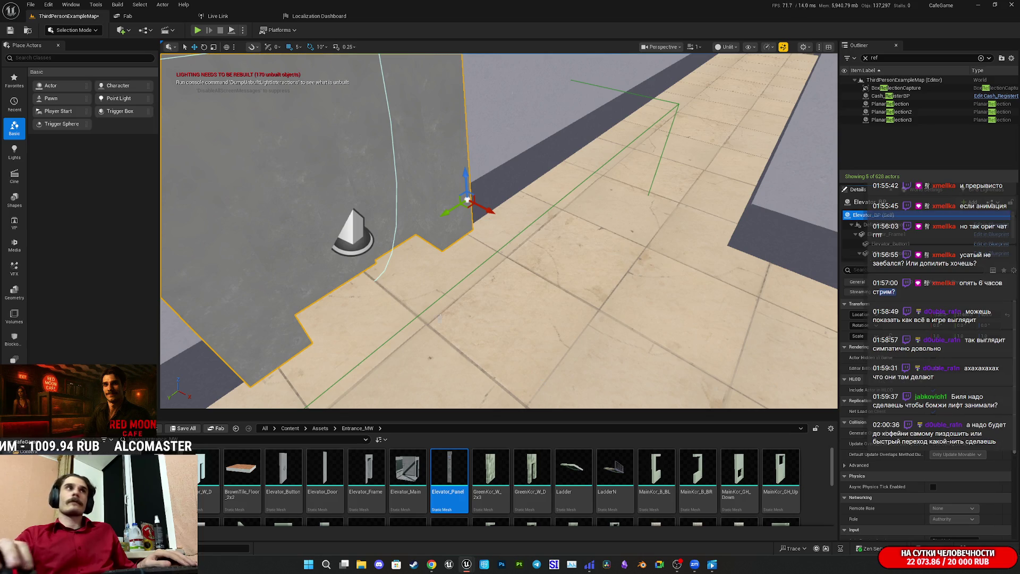
click(198, 31)
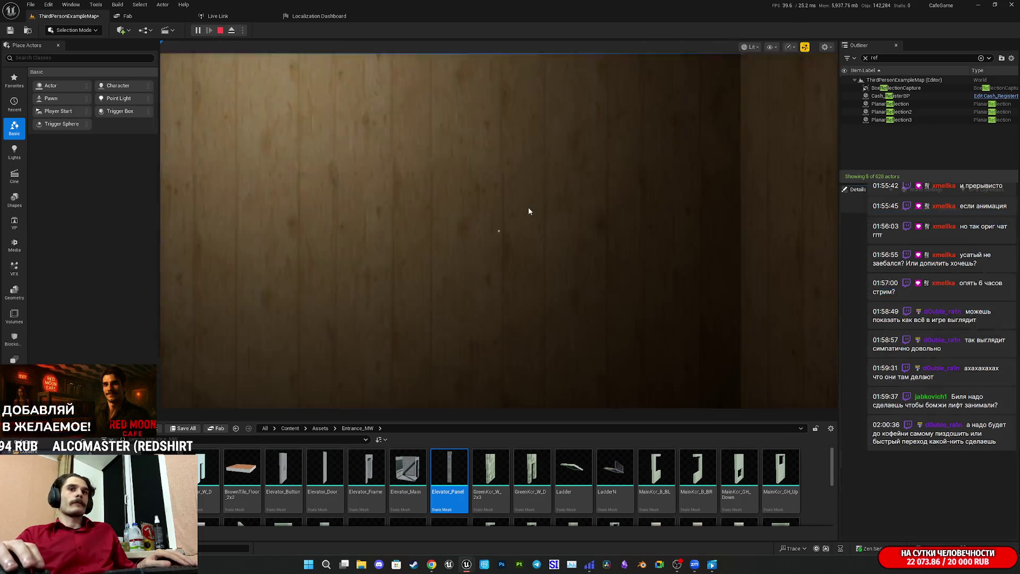
- In fullscreen play, walk through the dark room and corridor to the stairwell landing
key(F11)
key(w)
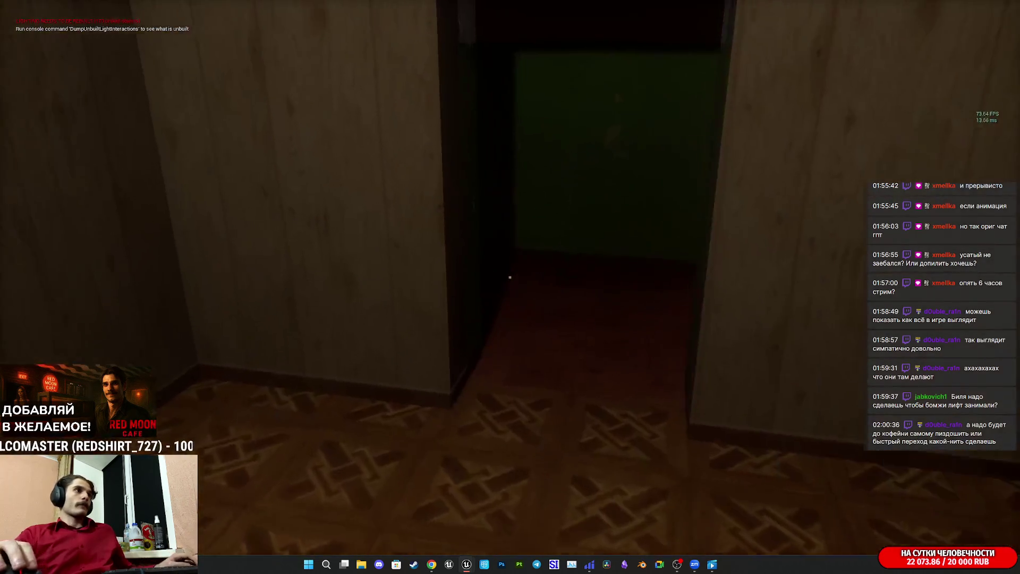
key(w)
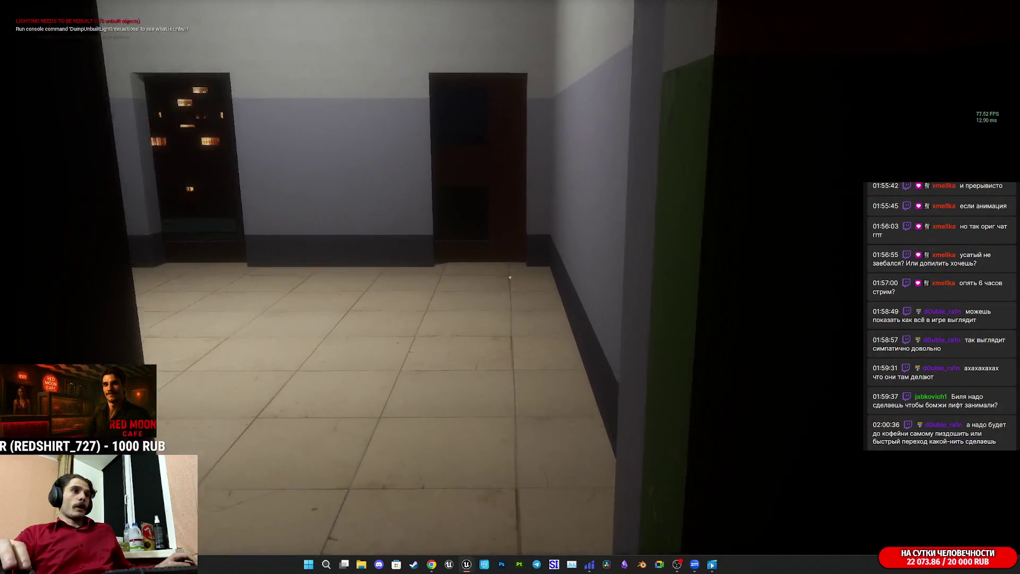
key(w)
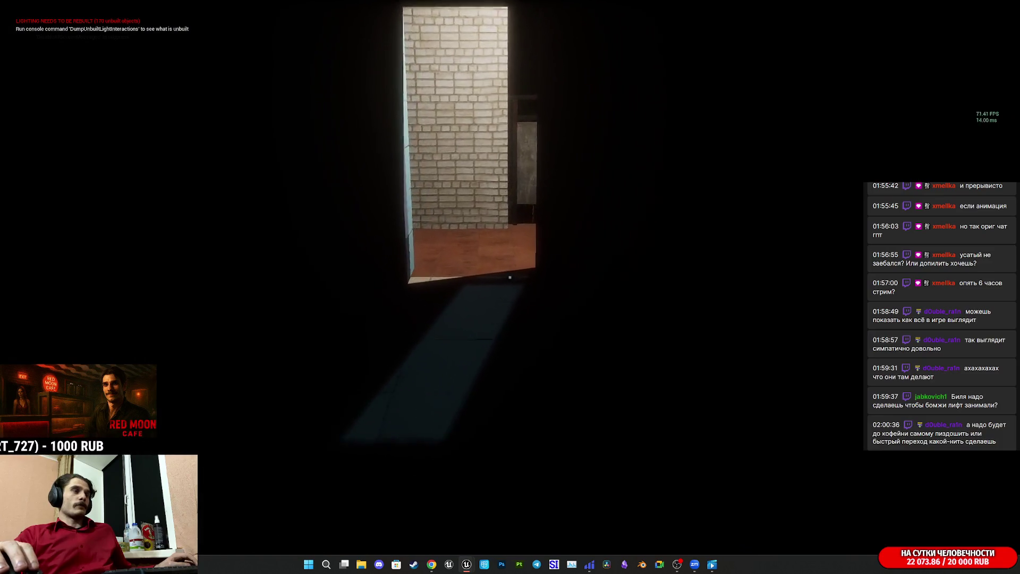
key(w)
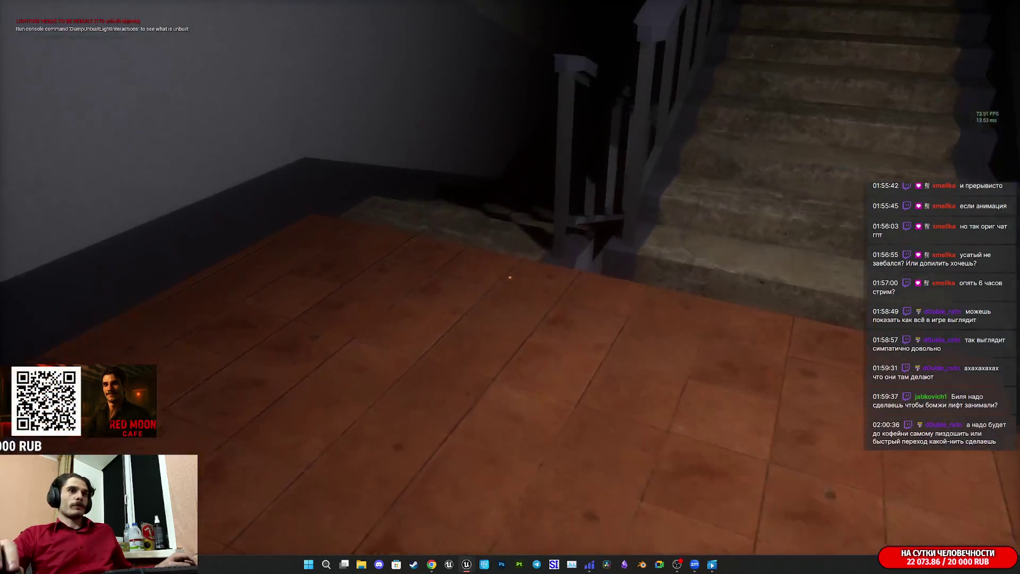
key(w)
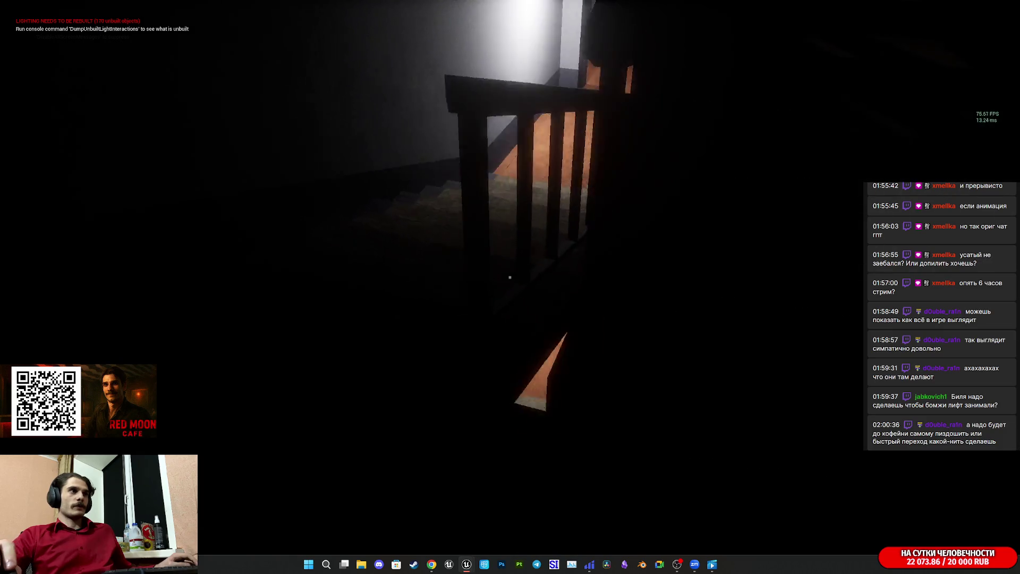
key(w)
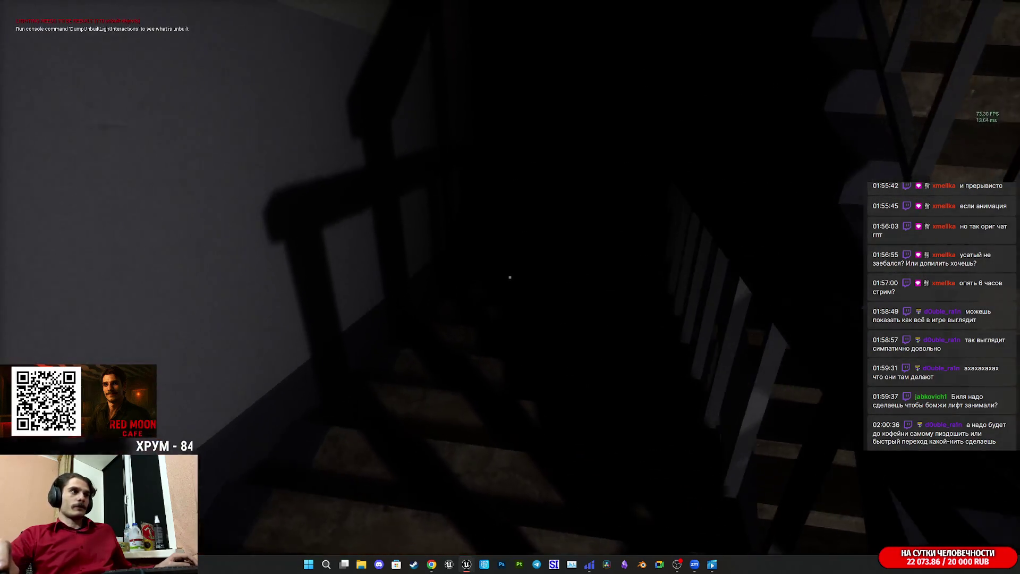
- Walk down the stairwell, out onto the street, and back inside
key(w)
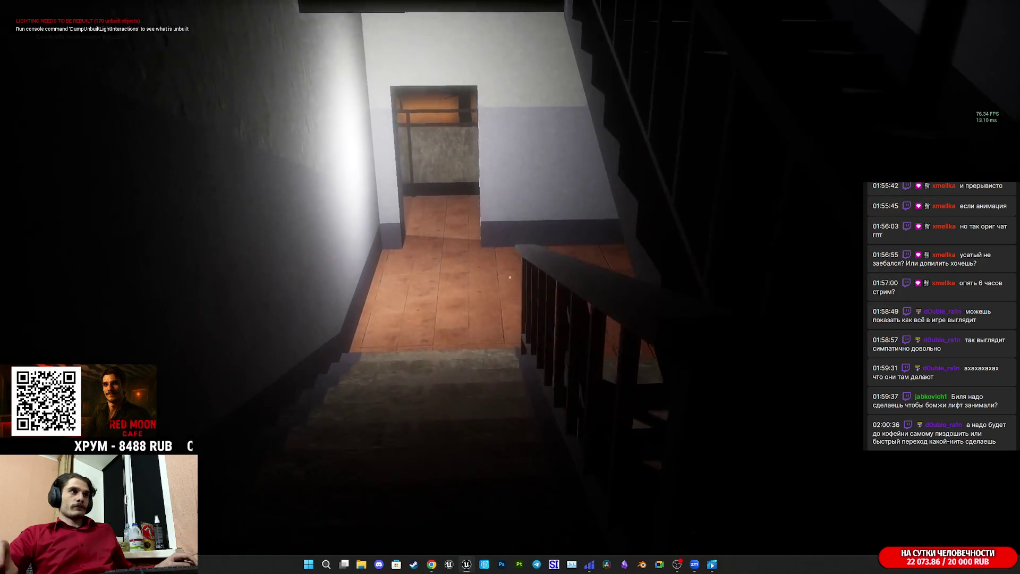
key(w)
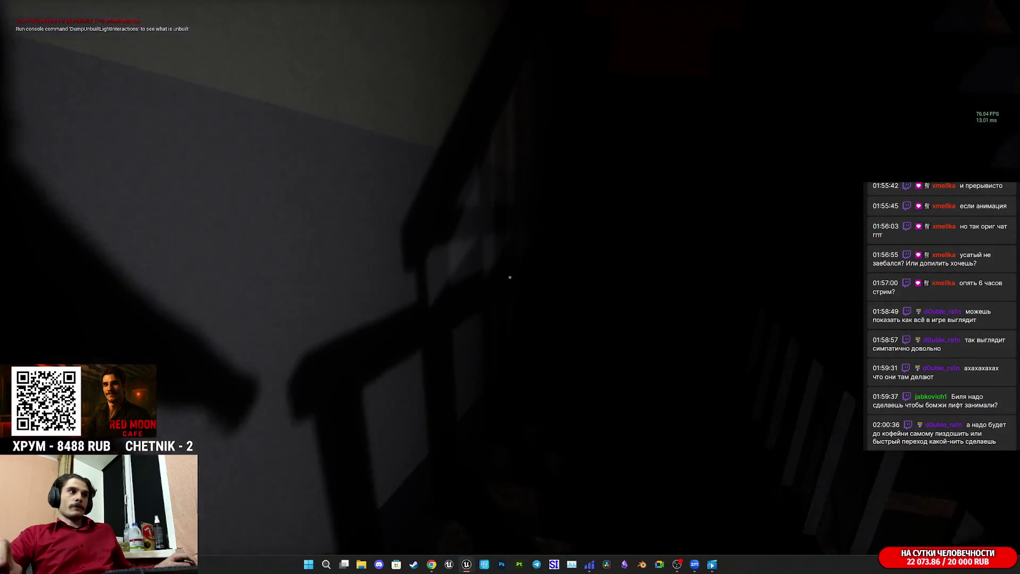
key(w)
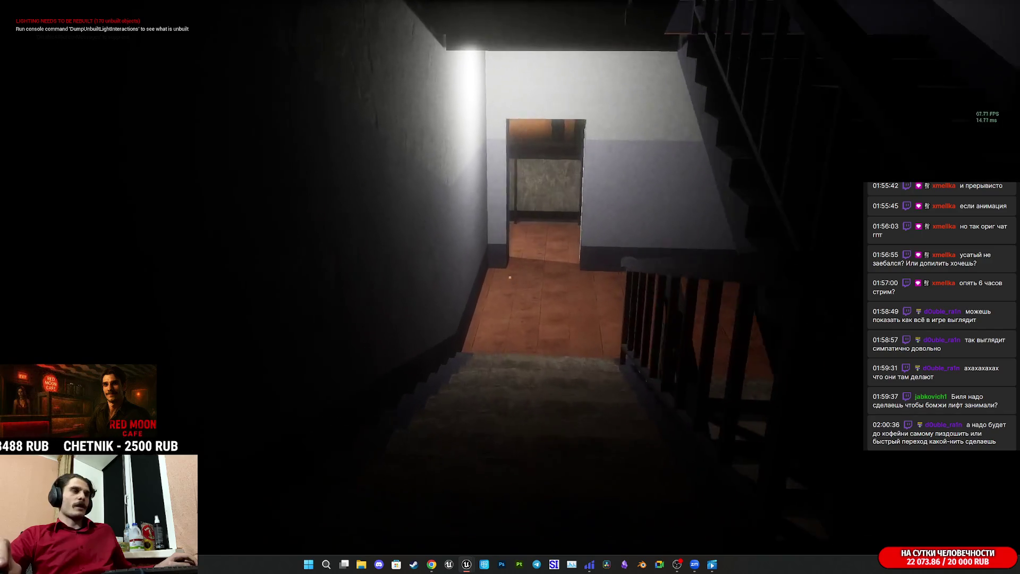
key(w)
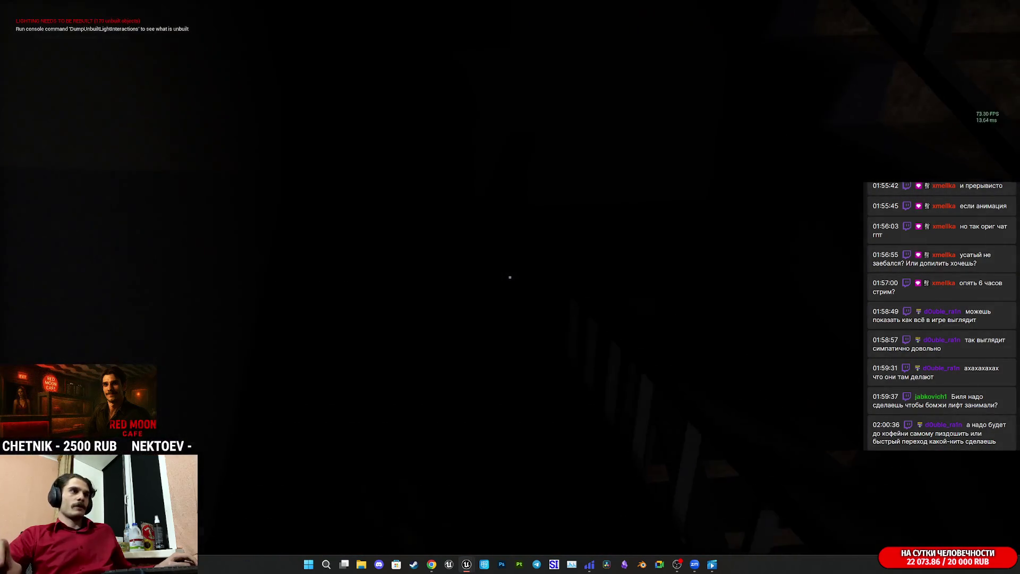
key(w)
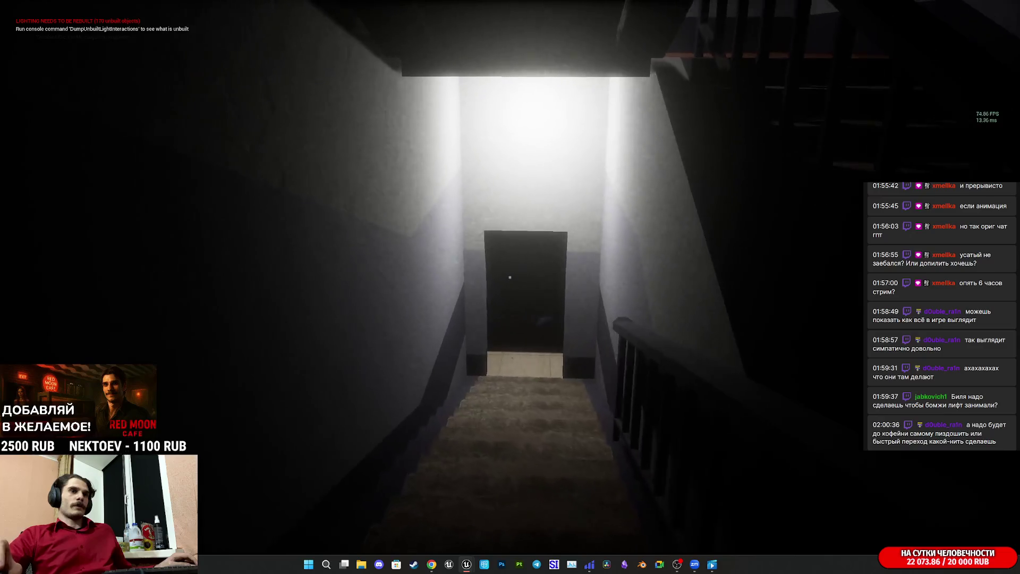
key(w)
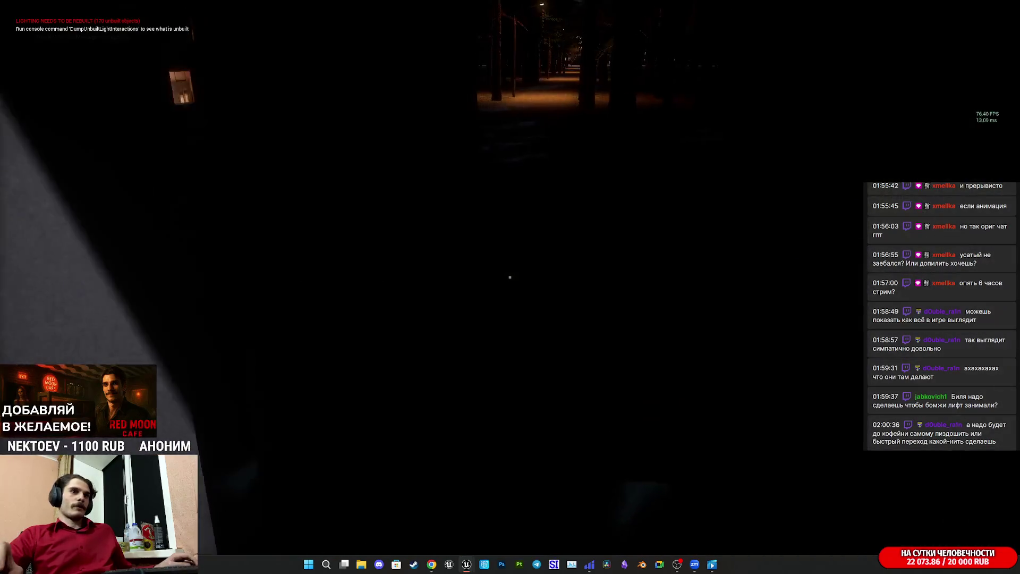
key(w)
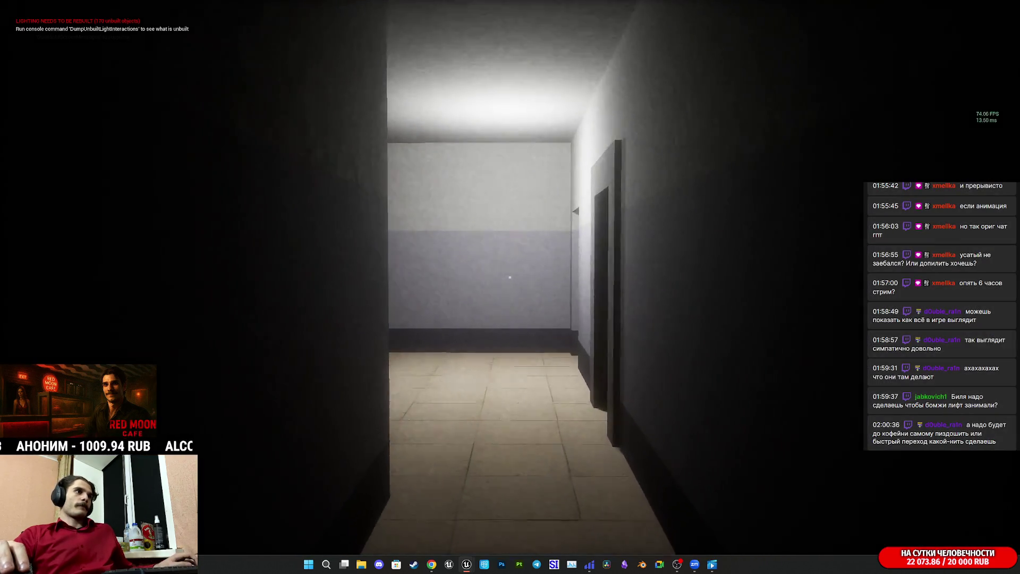
- Walk to the elevator doors, look over the door frame, then stop play with Esc
key(w)
key(w)
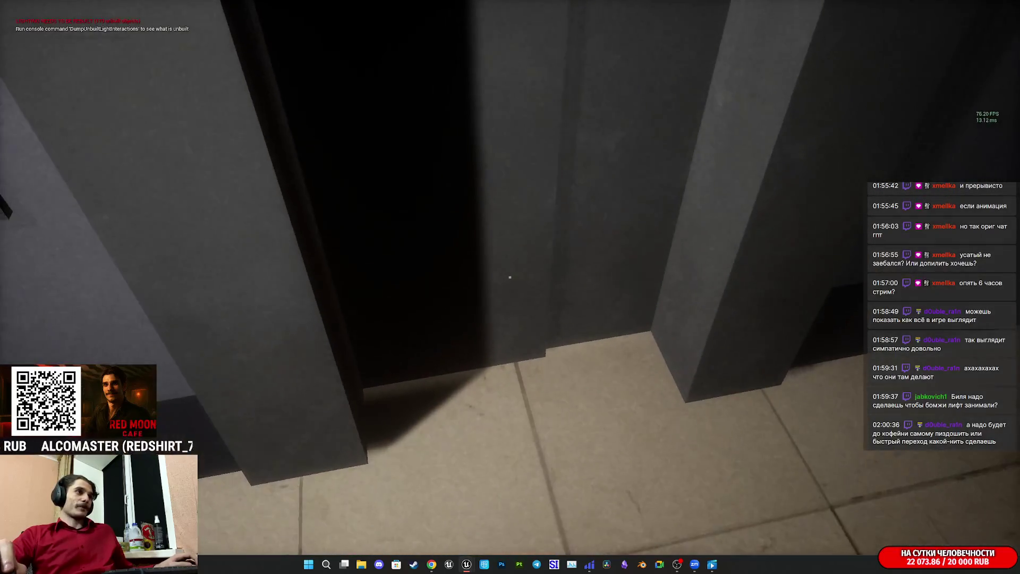
key(shift+F1)
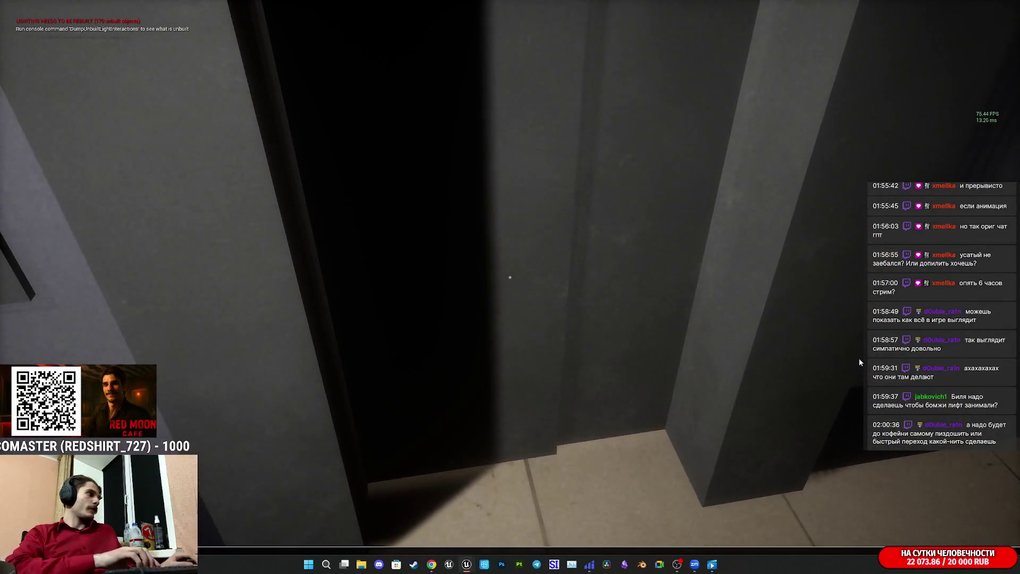
click(858, 358)
key(s)
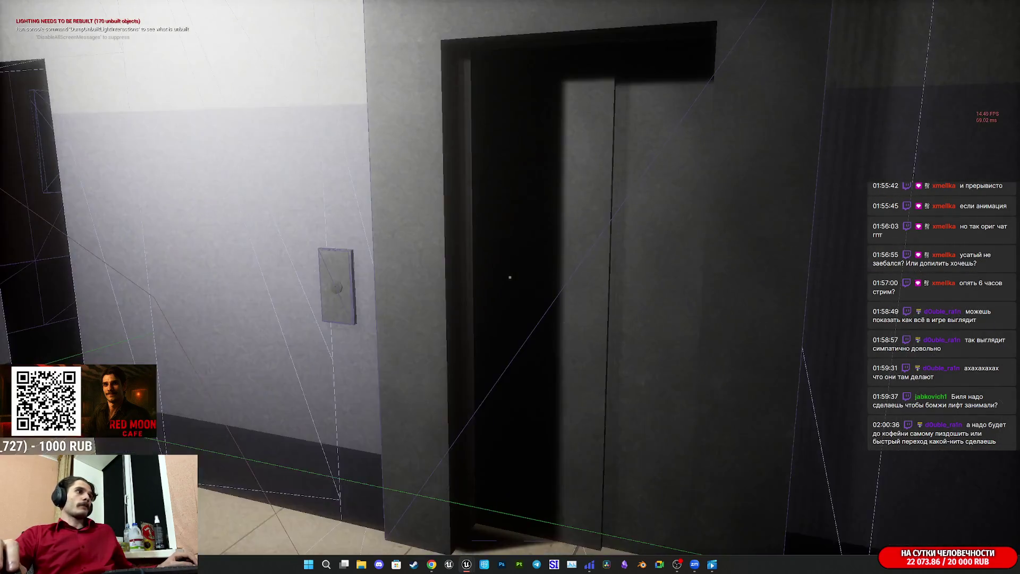
key(shift+F1)
key(Escape)
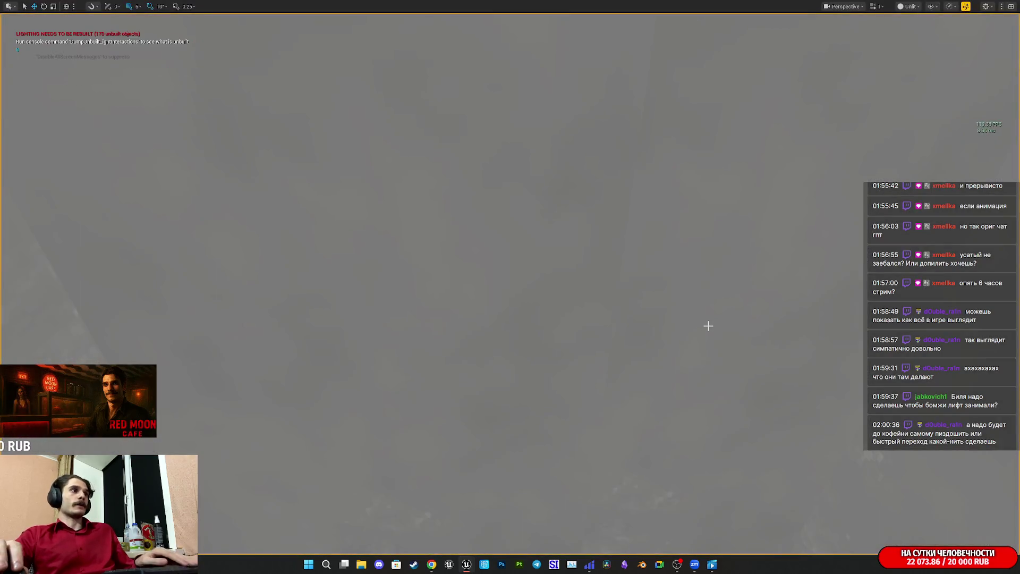
- Frame the Elevator_Panel, select the Elevator_Frame component, then launch fullscreen play
key(s)
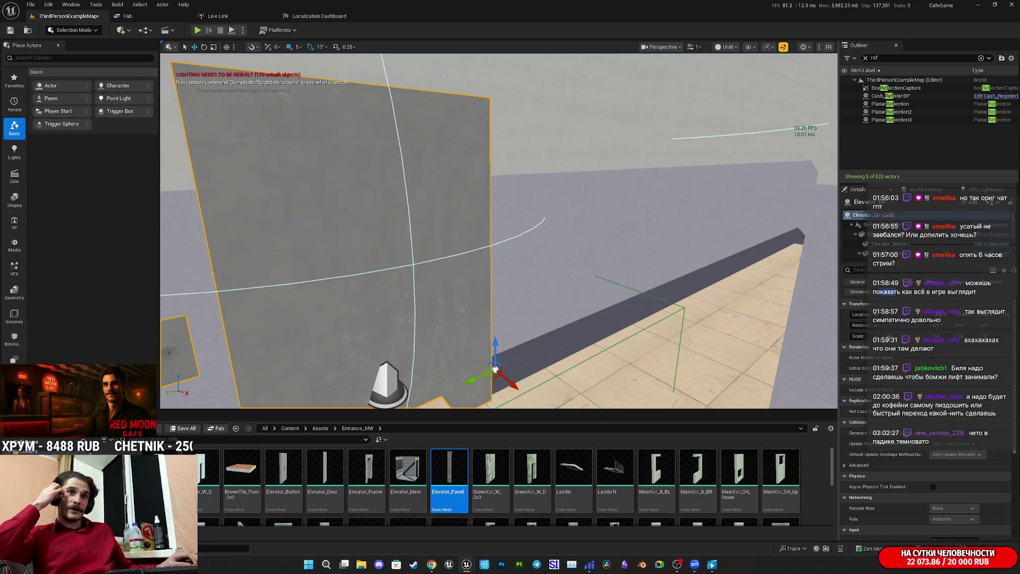
key(f)
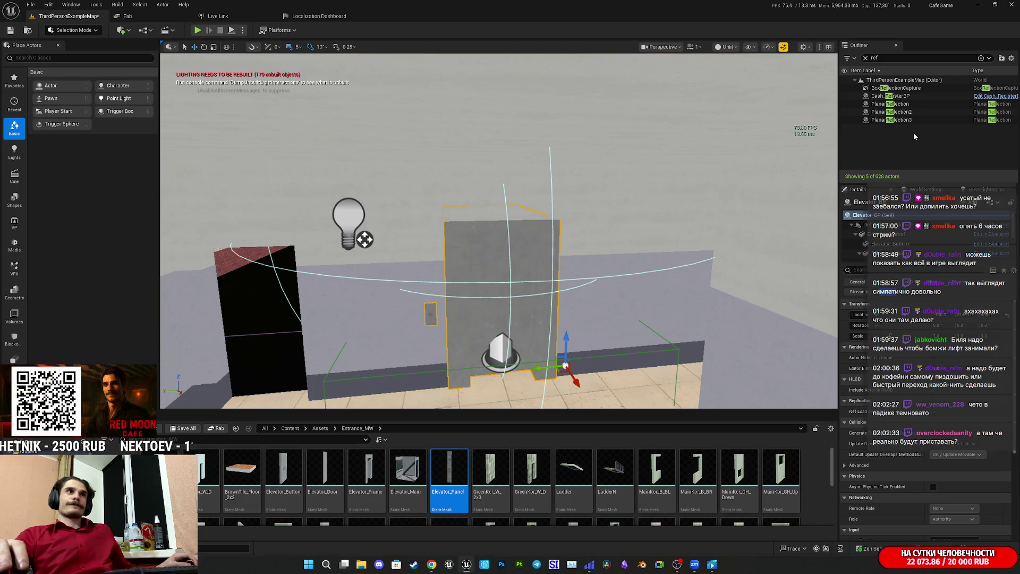
click(899, 234)
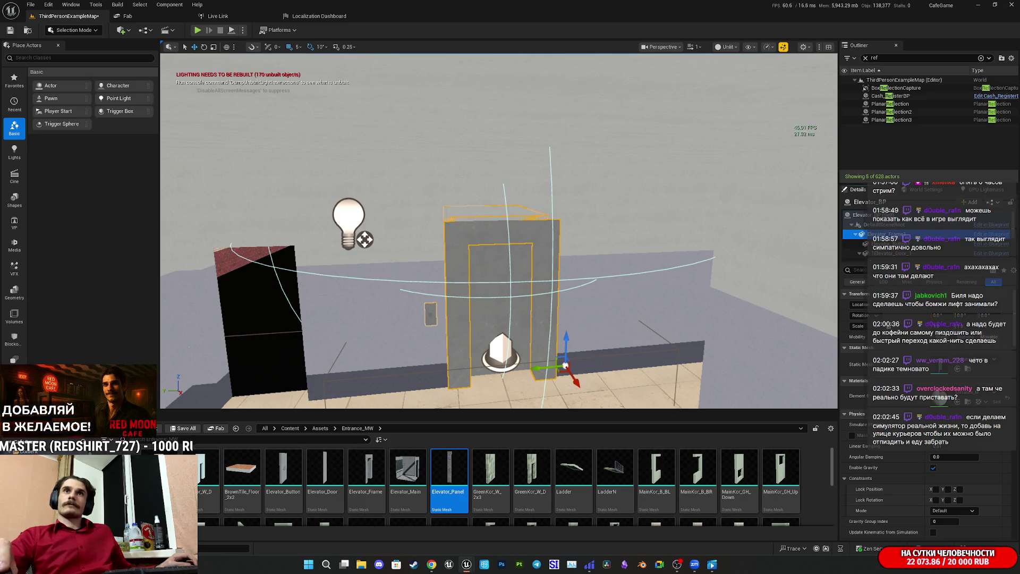
click(197, 30)
key(F11)
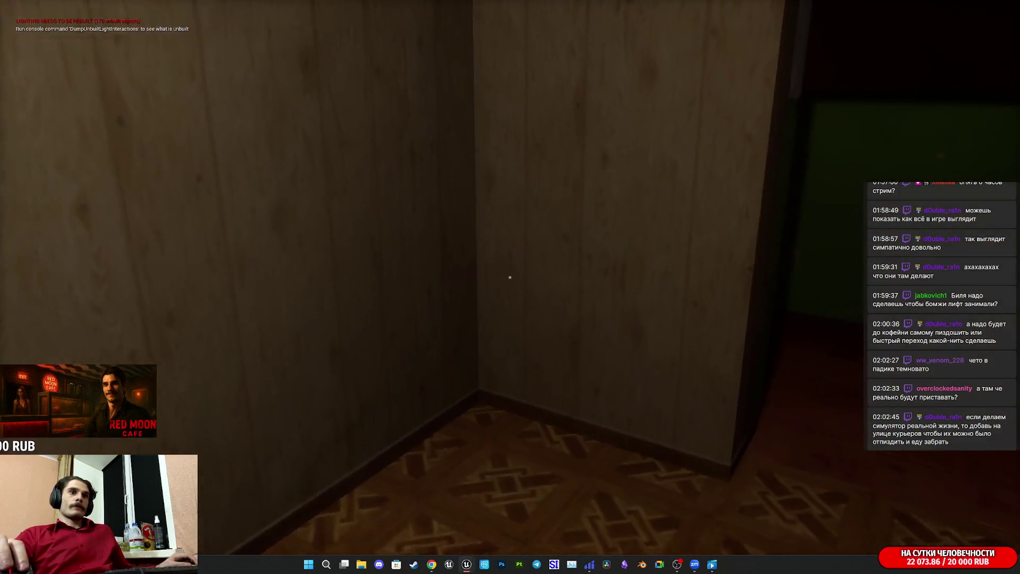
- Walk through the corridor onto the balcony and climb the stairwell to the lit landing
mouse_move(510, 277)
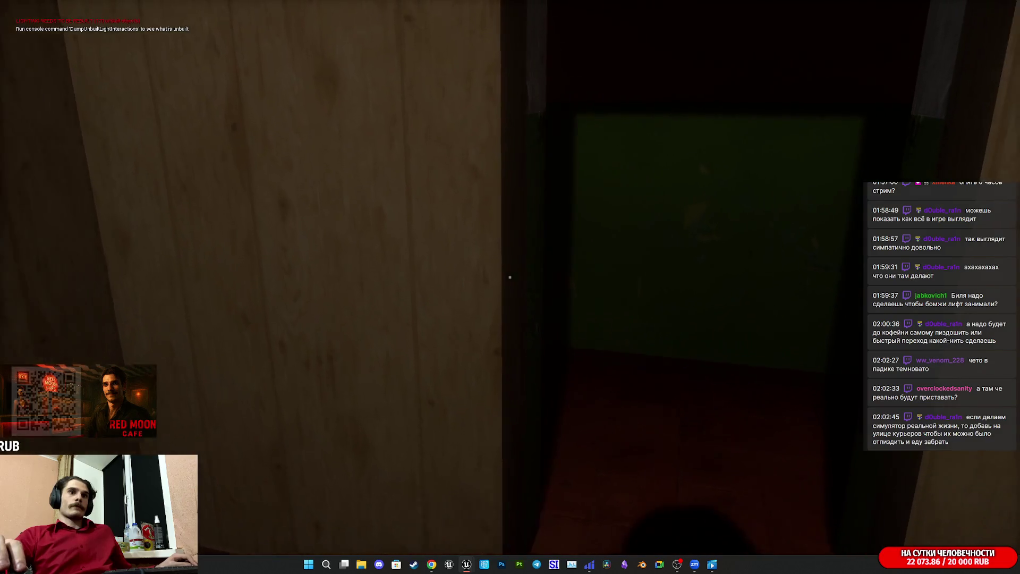
key(w)
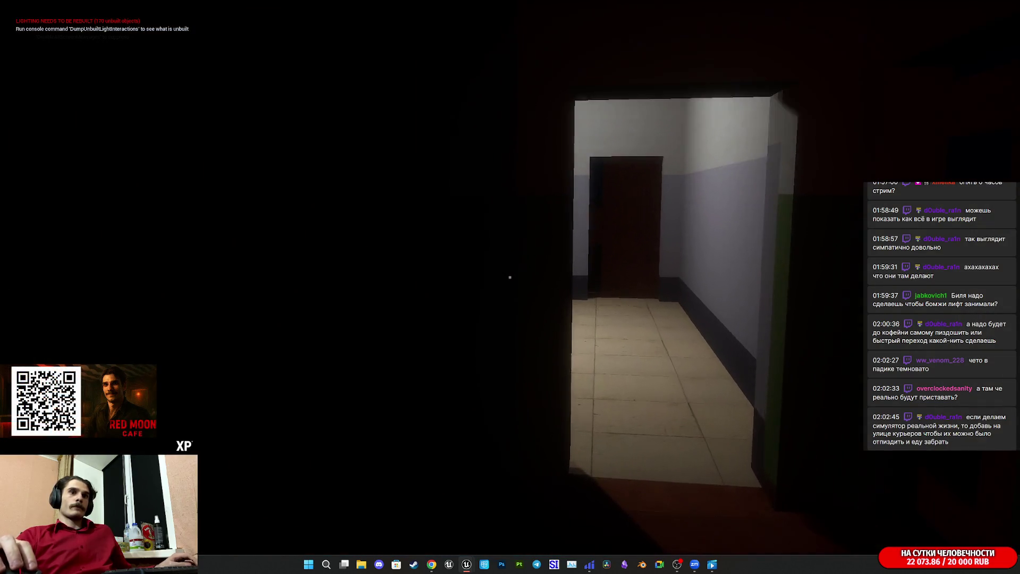
key(w)
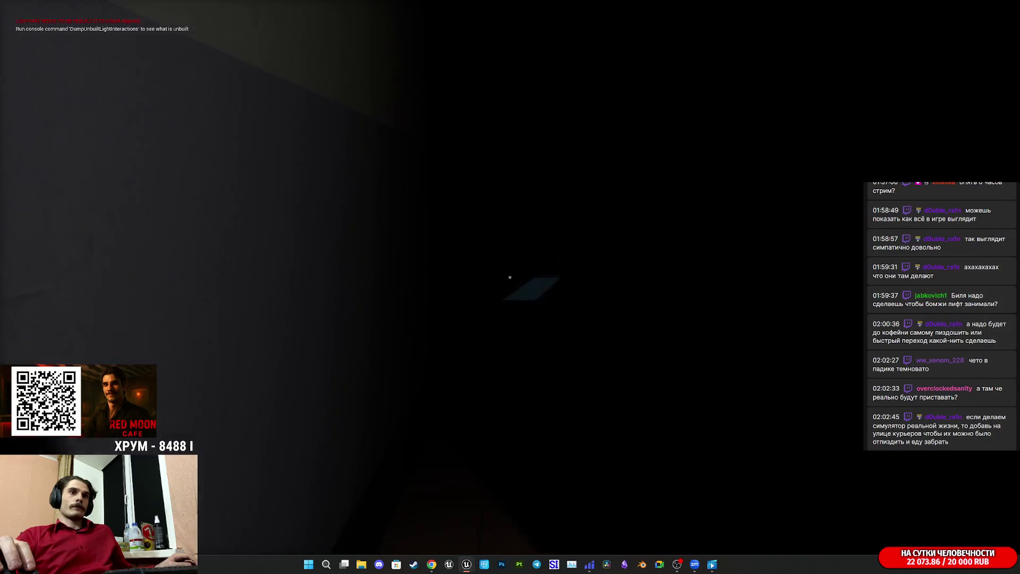
key(w)
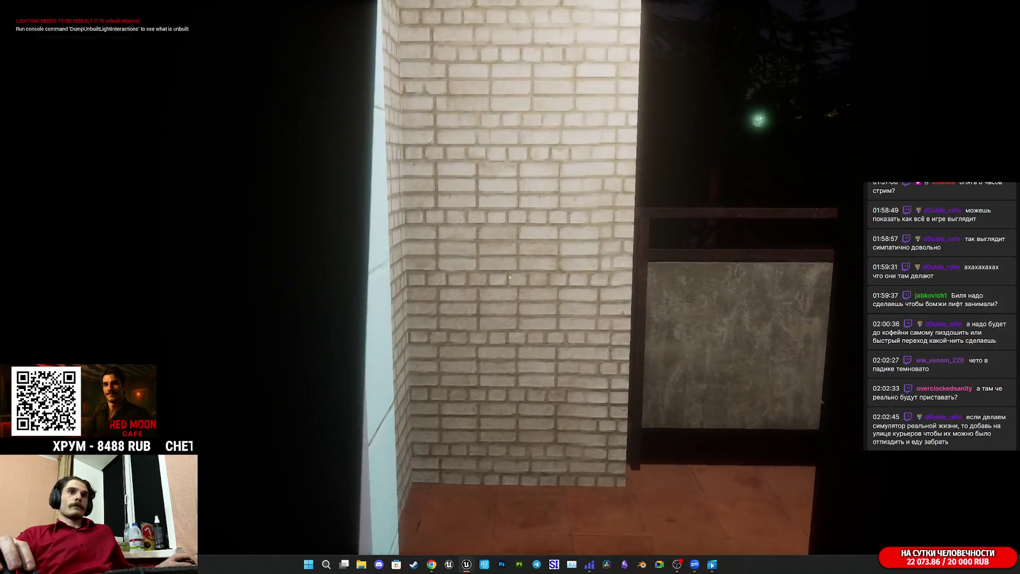
key(w)
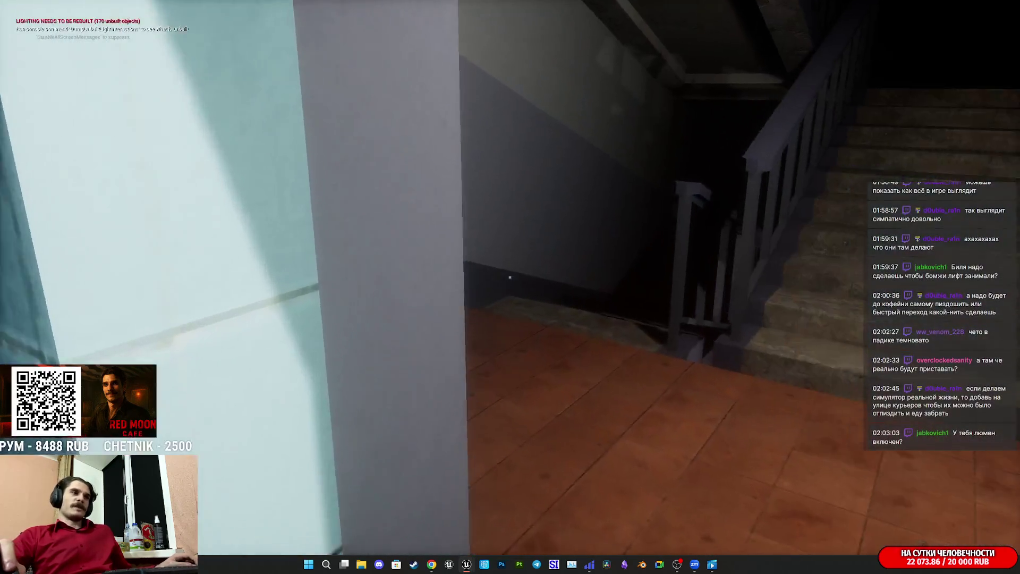
key(w)
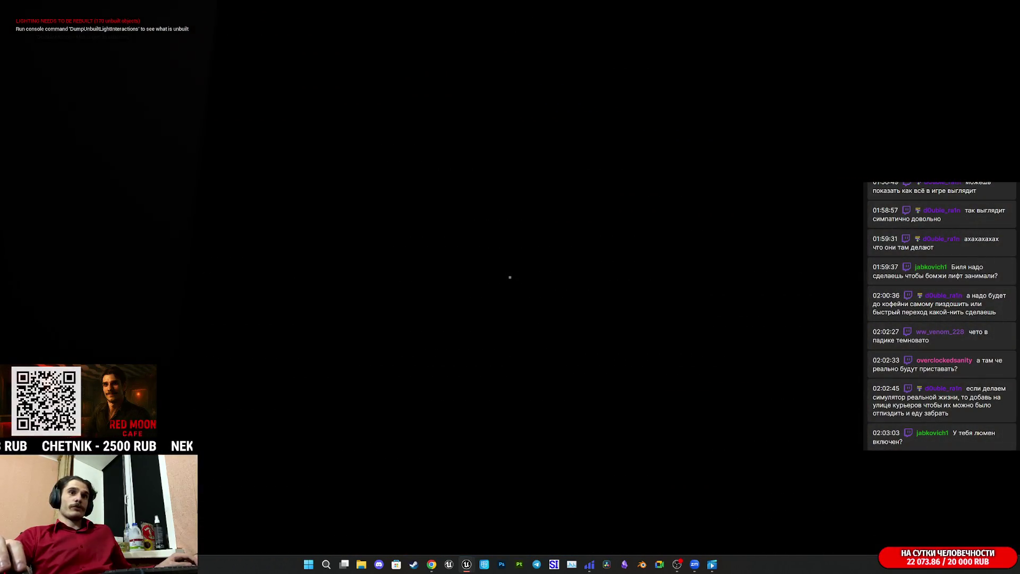
key(w)
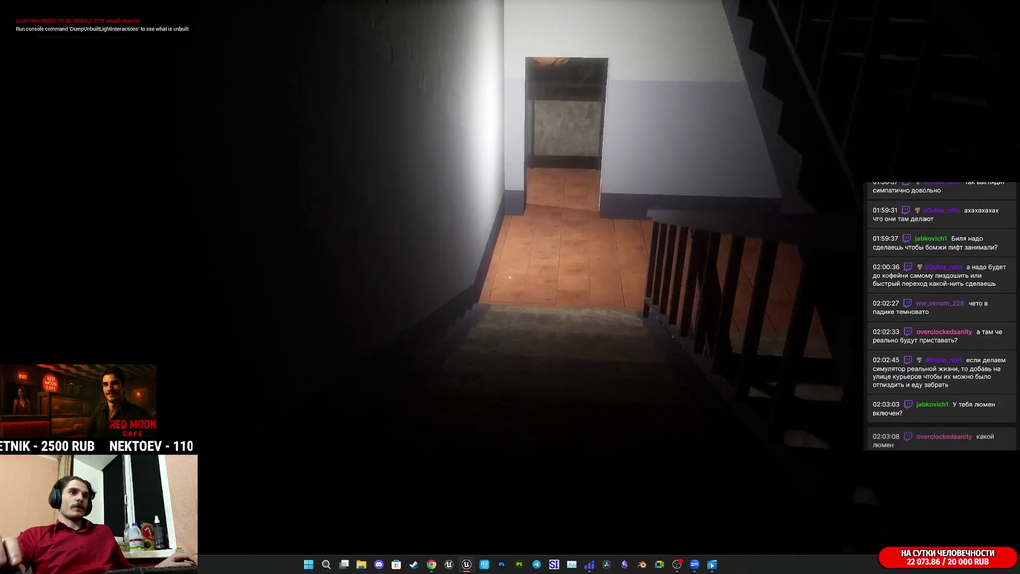
- Go down the stairs, through the lobby corridor, and step inside the elevator
key(w)
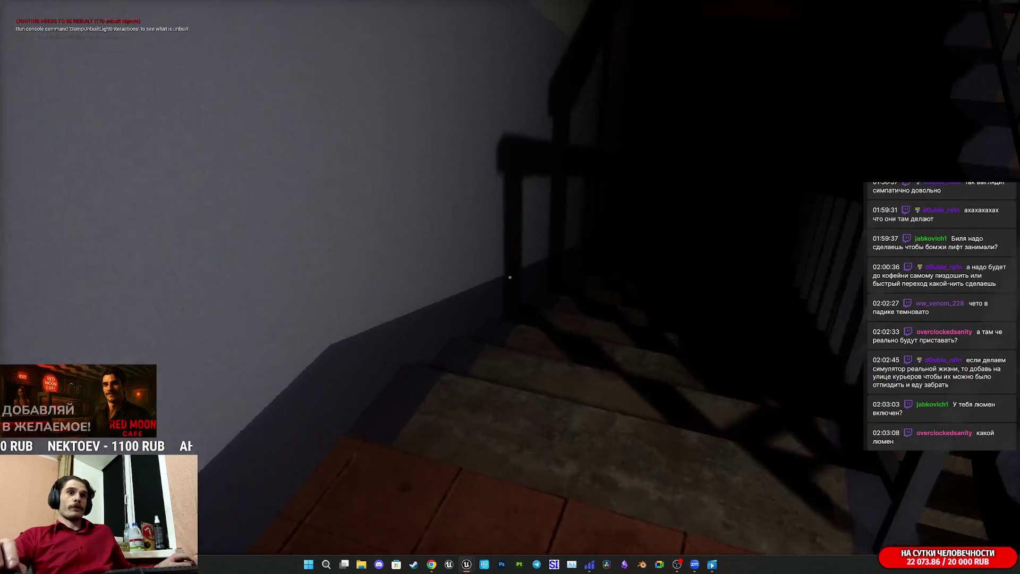
key(w)
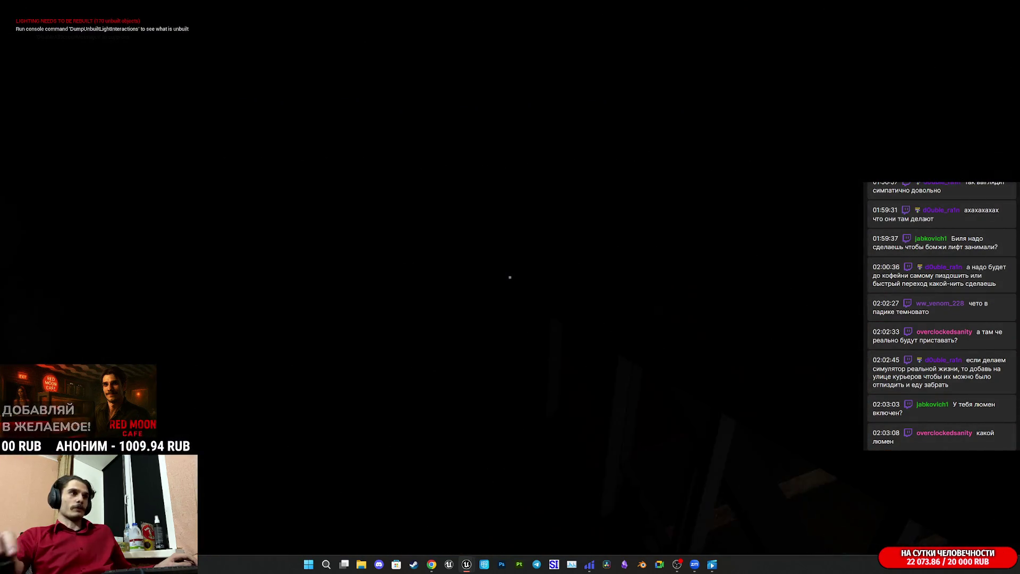
key(w)
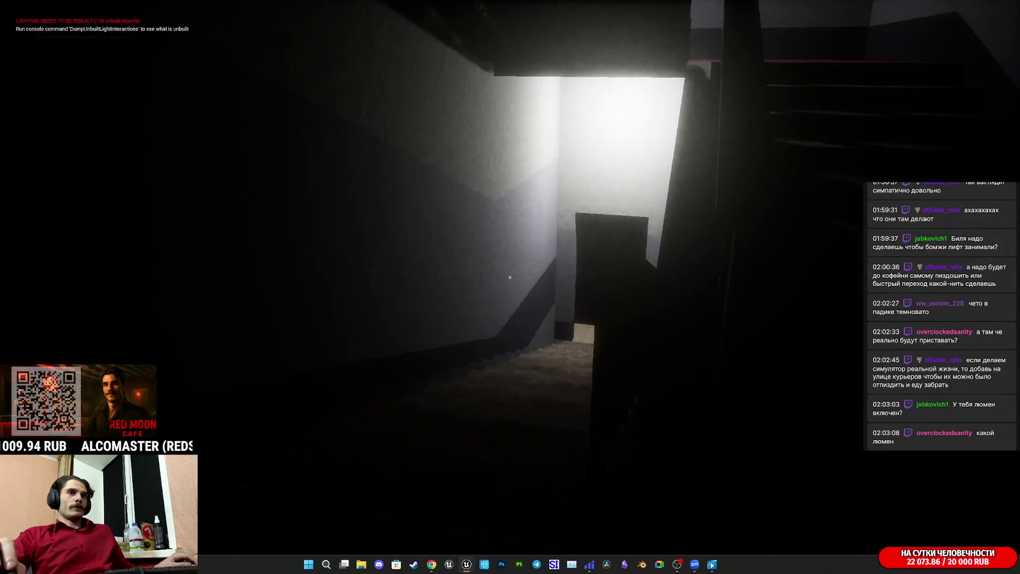
key(w)
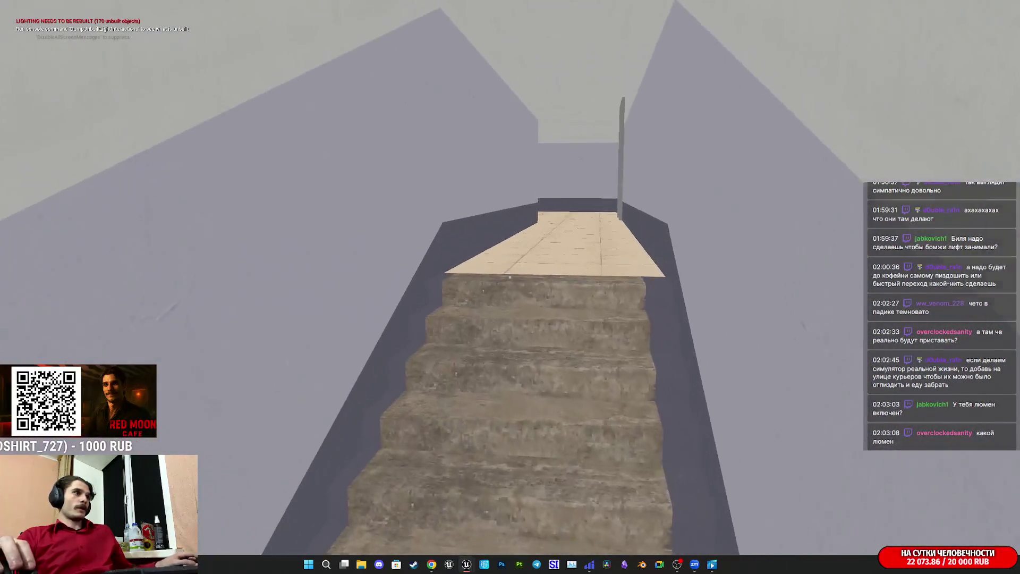
key(w)
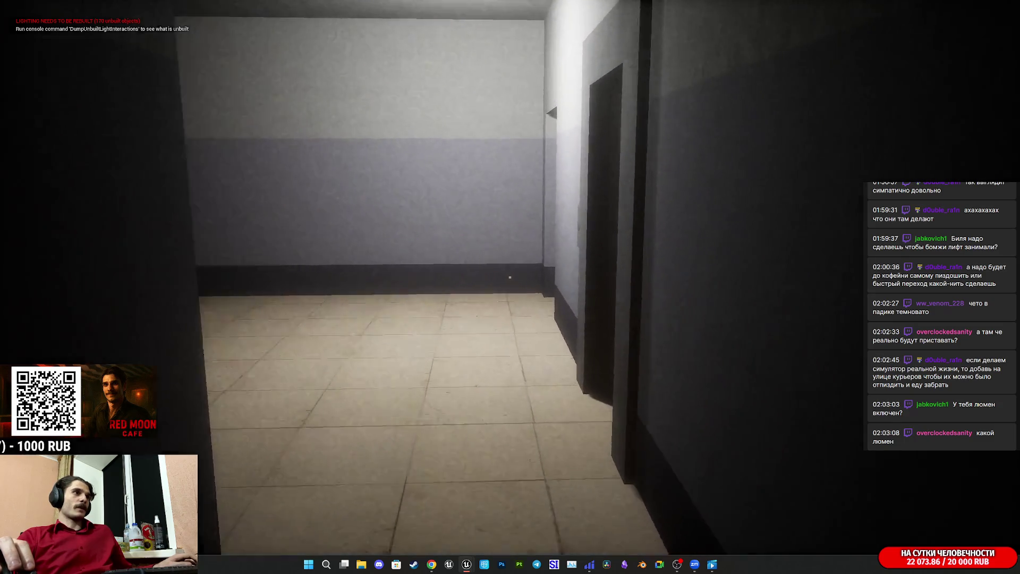
key(w)
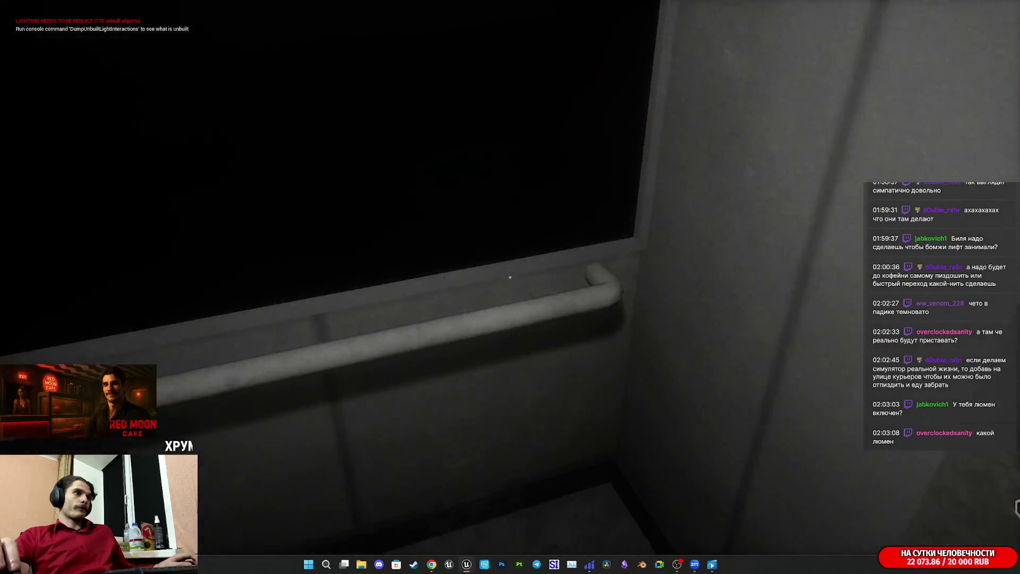
- Look around the elevator walls and the button panel, then stop play with Esc
key(w)
key(s)
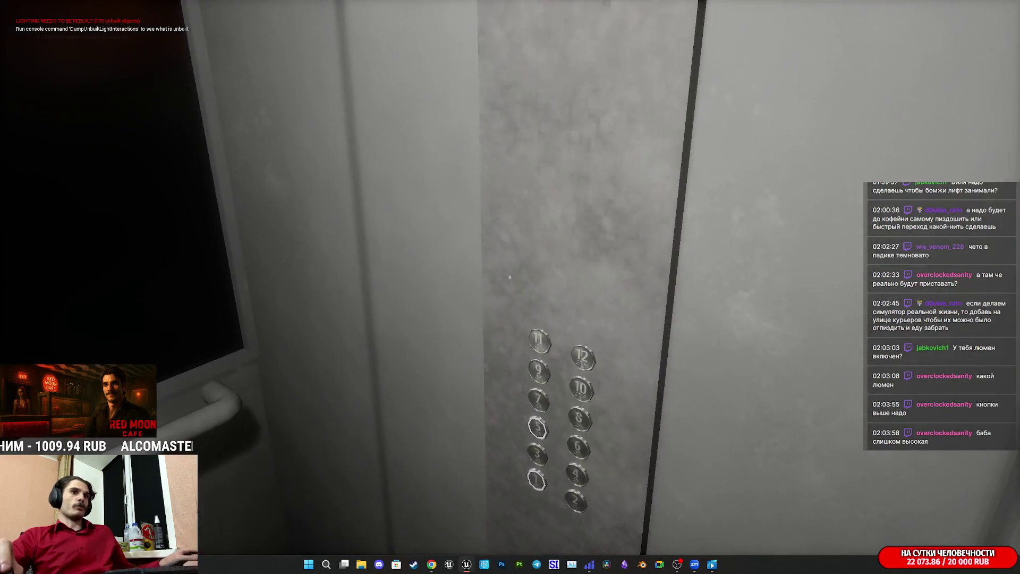
key(Escape)
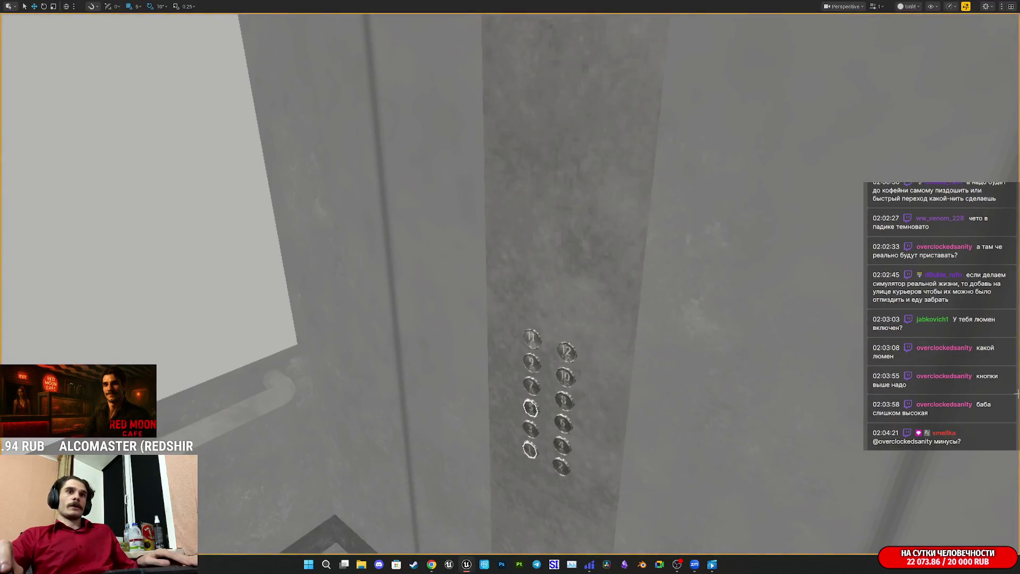
- Select the elevator's ceiling light, frame the button panel, and save ThirdPersonExampleMap
key(f)
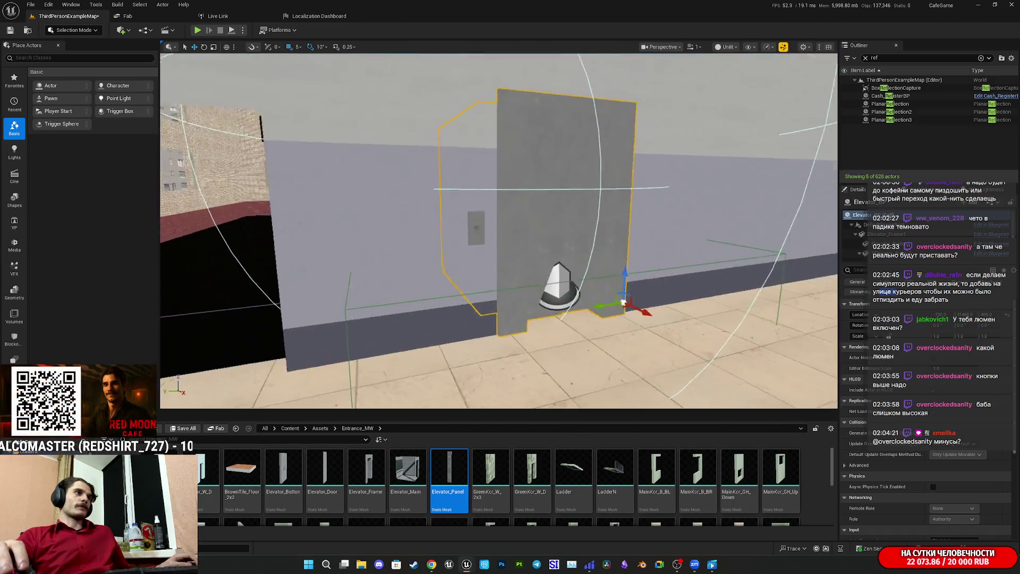
scroll(499, 230, down, 5)
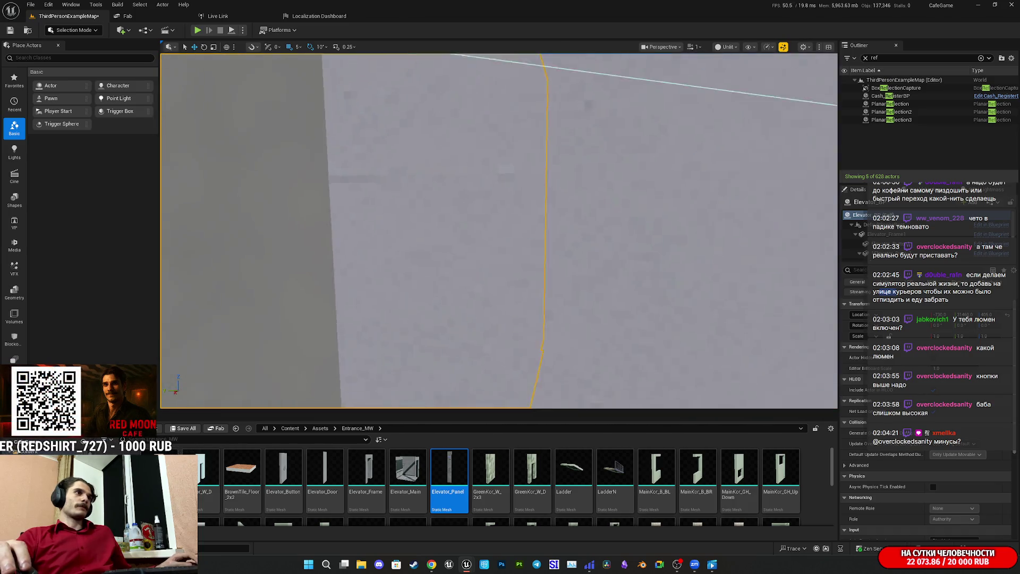
scroll(499, 230, down, 5)
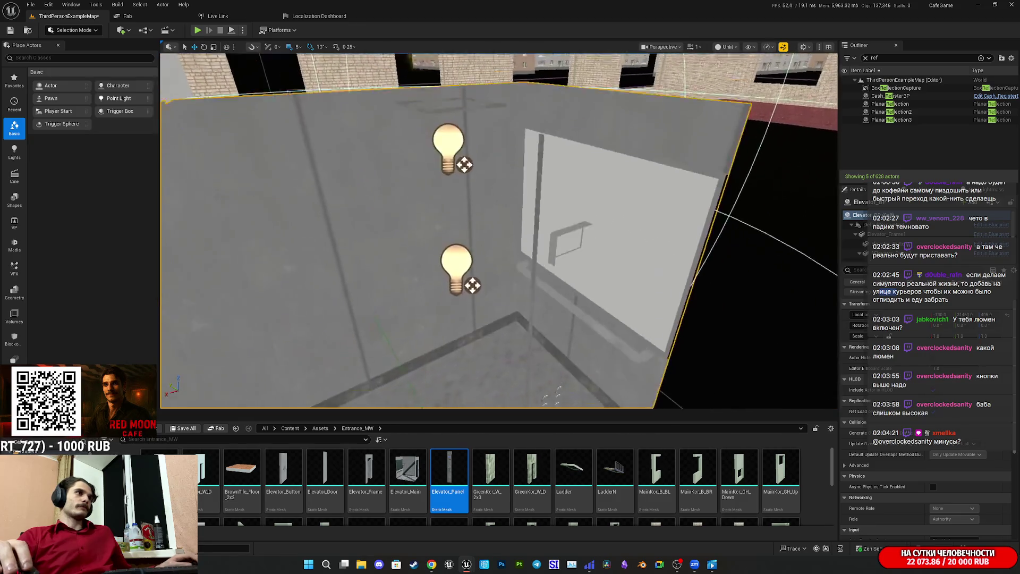
drag(589, 280, 588, 280)
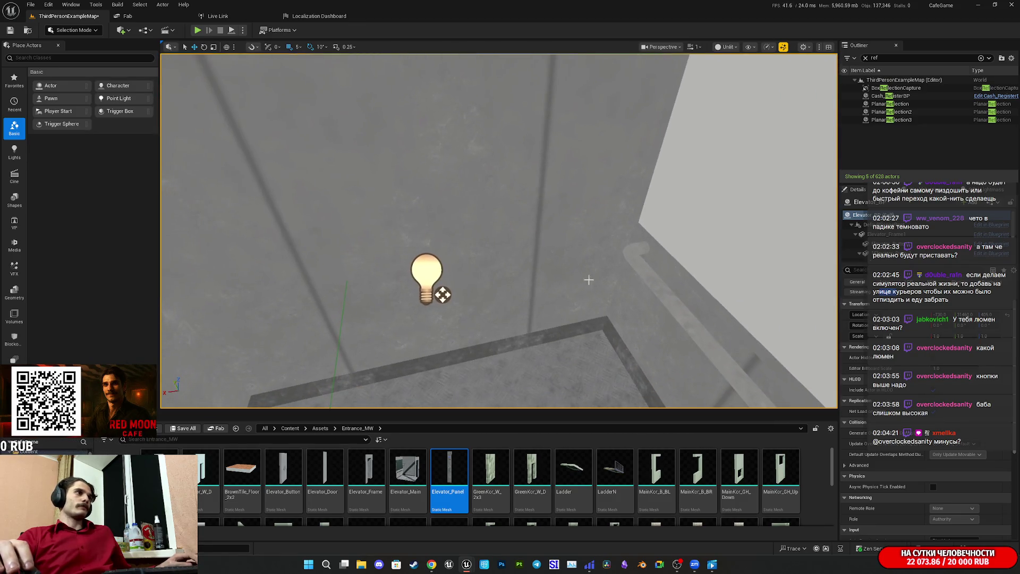
click(443, 294)
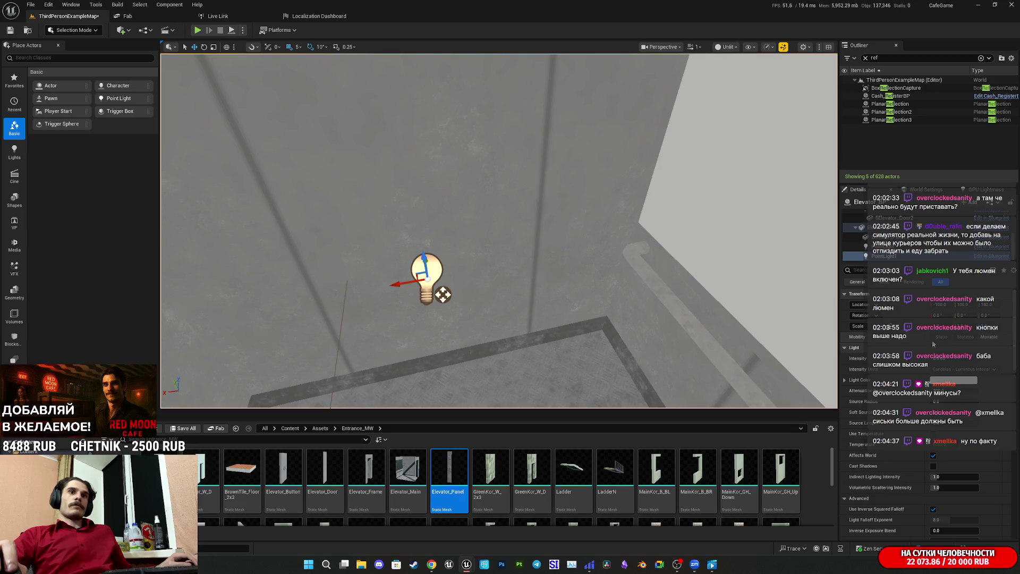
mouse_move(443, 294)
mouse_down()
mouse_move(444, 239)
mouse_move(410, 228)
mouse_move(455, 258)
mouse_move(444, 238)
mouse_up()
key(f)
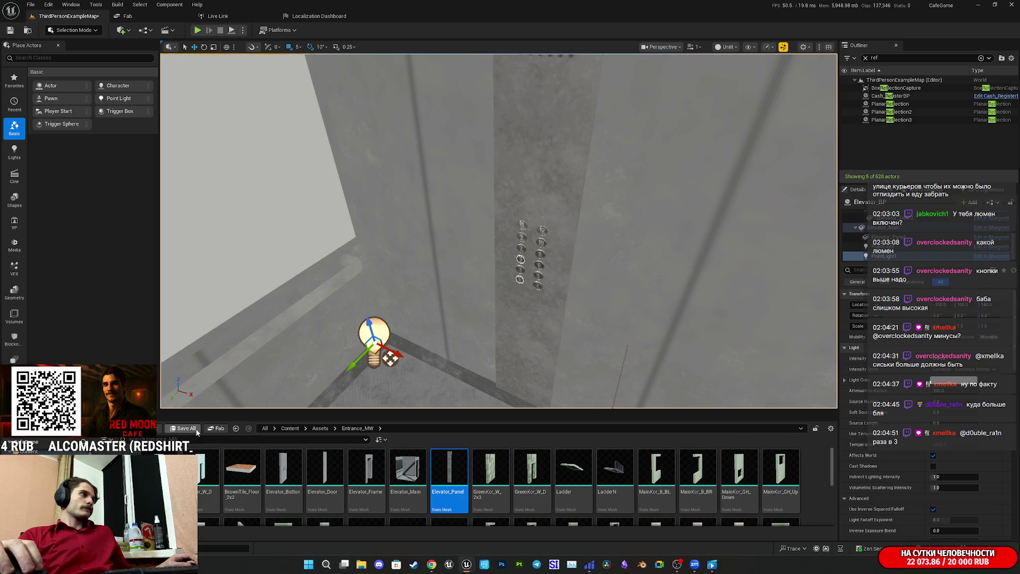
key(ctrl+shift+s)
click(567, 370)
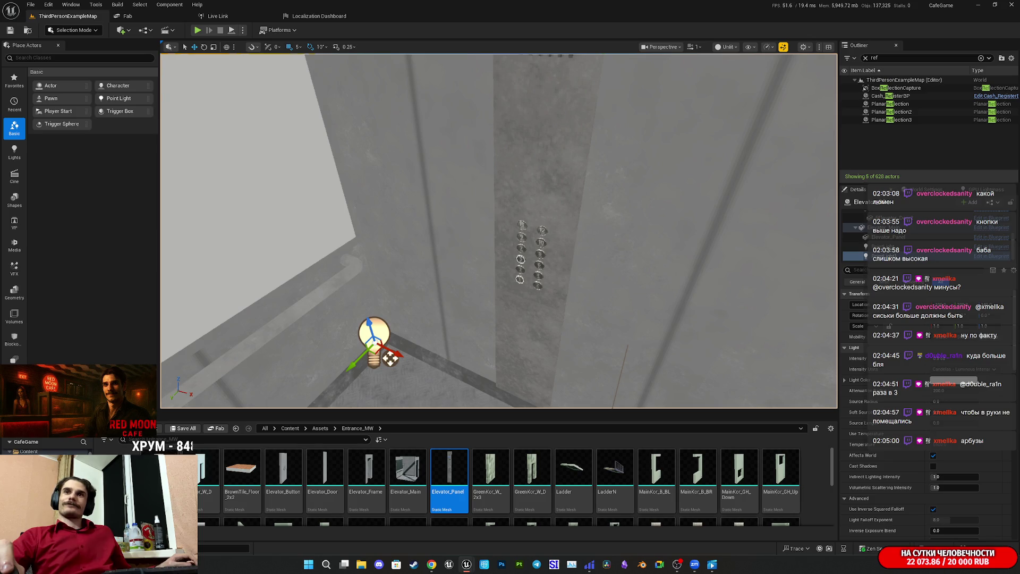
- Frame the light, fly down to the elevator floor, and select the lighting blueprint actor there
key(f)
drag(562, 317, 478, 255)
mouse_move(543, 182)
mouse_down()
mouse_move(169, 174)
mouse_move(169, 186)
mouse_up()
click(369, 192)
- Select the lighting blueprint actor by the elevator and remove every element from its Light ON array
drag(369, 192, 371, 162)
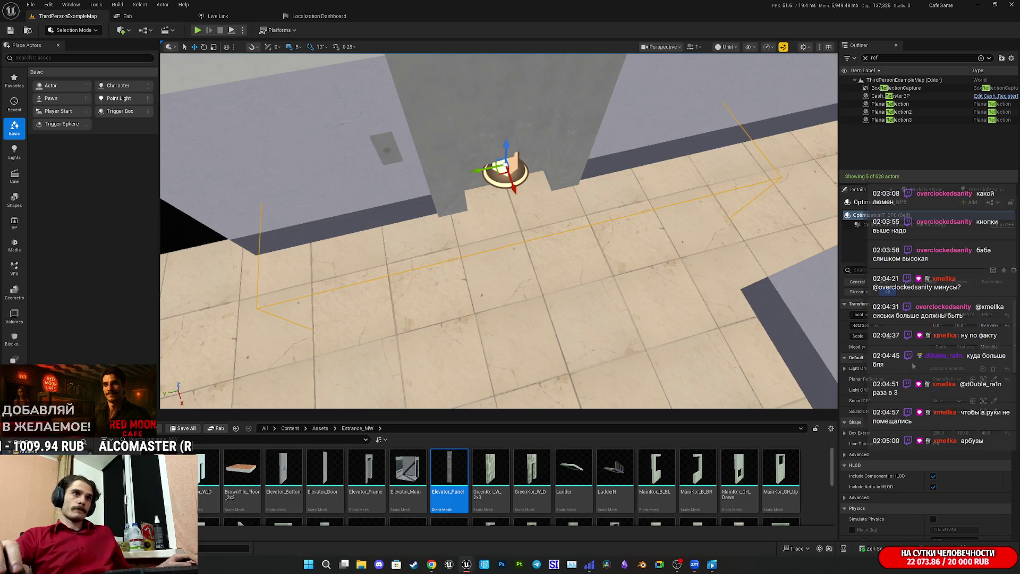
click(844, 369)
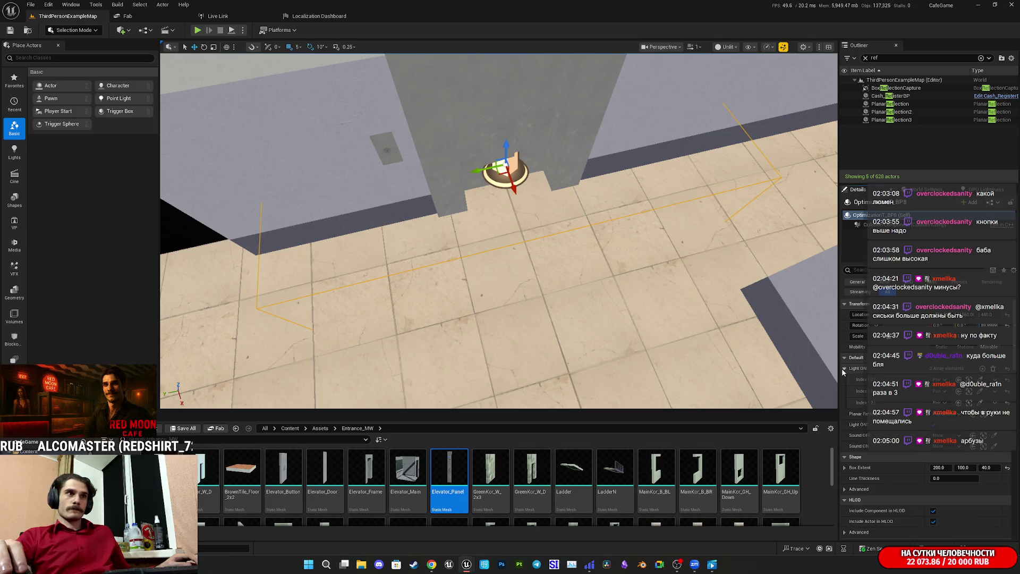
click(843, 368)
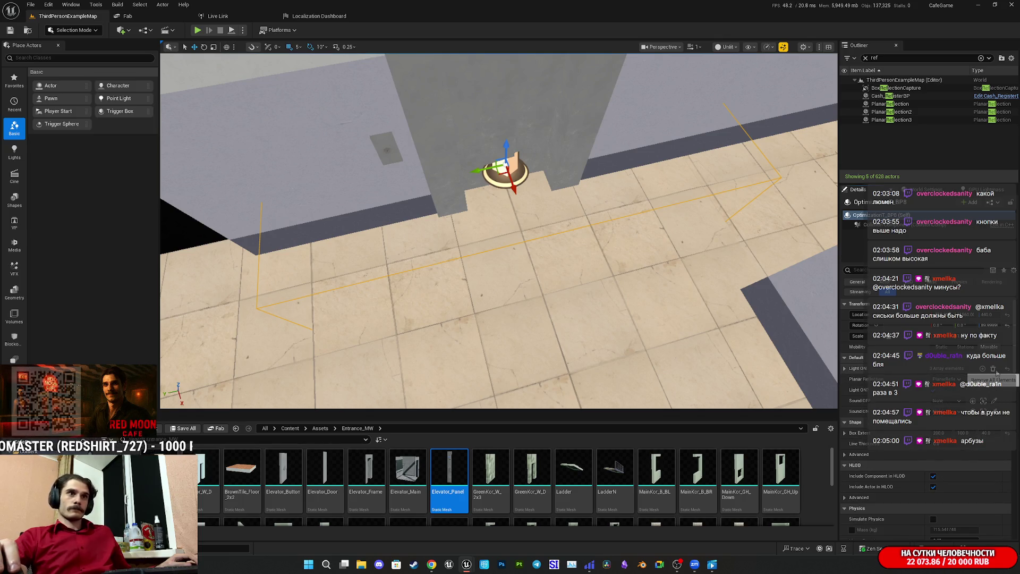
click(993, 368)
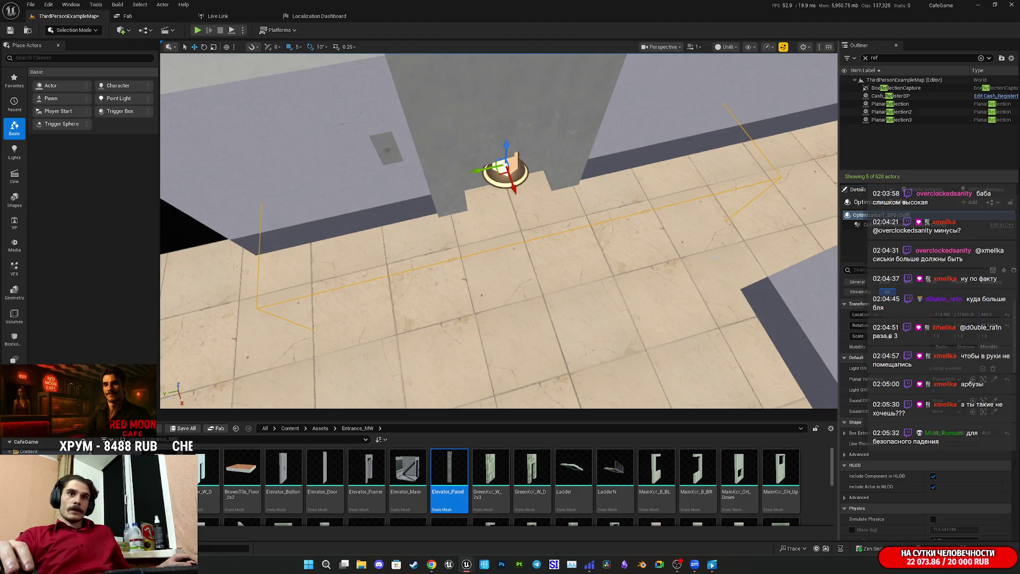
scroll(682, 239, up, 3)
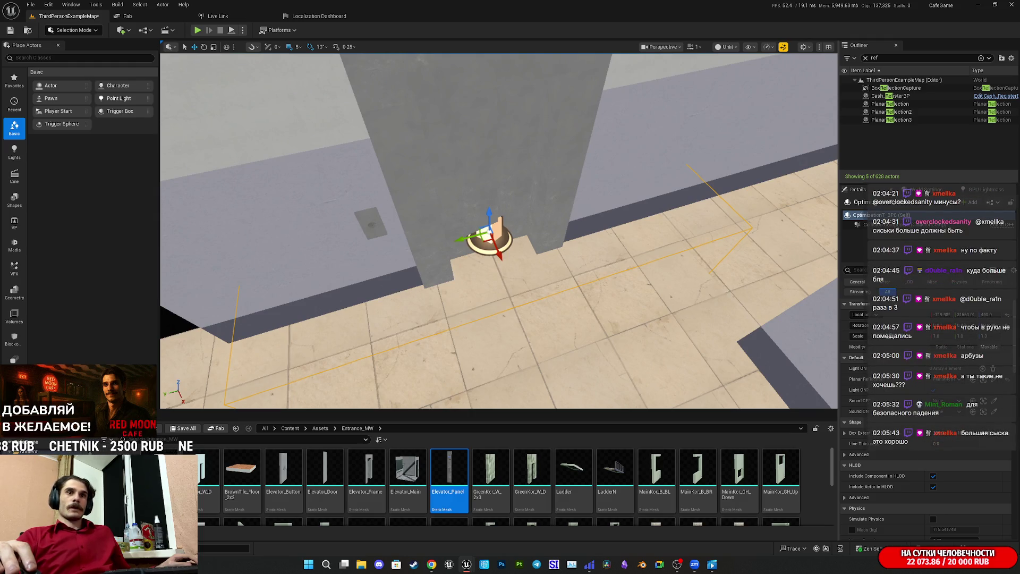
scroll(499, 231, up, 1)
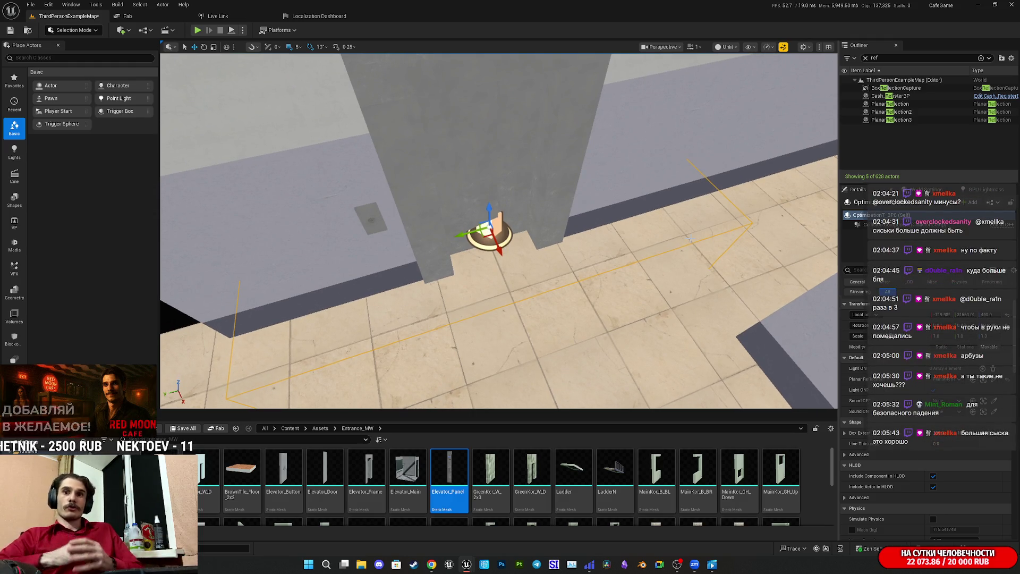
scroll(499, 231, up, 3)
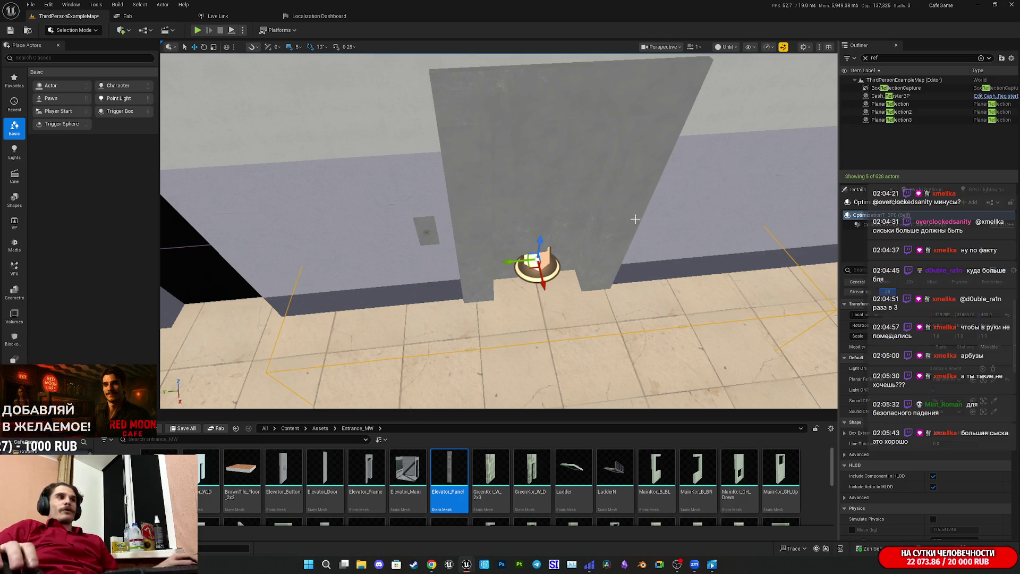
drag(456, 276, 594, 307)
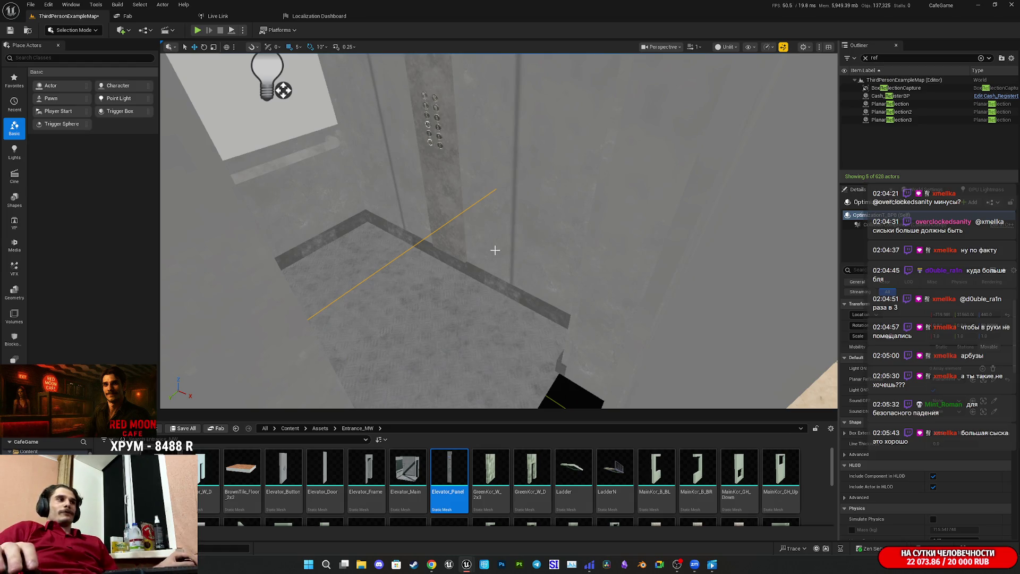
key(f)
drag(500, 231, 578, 276)
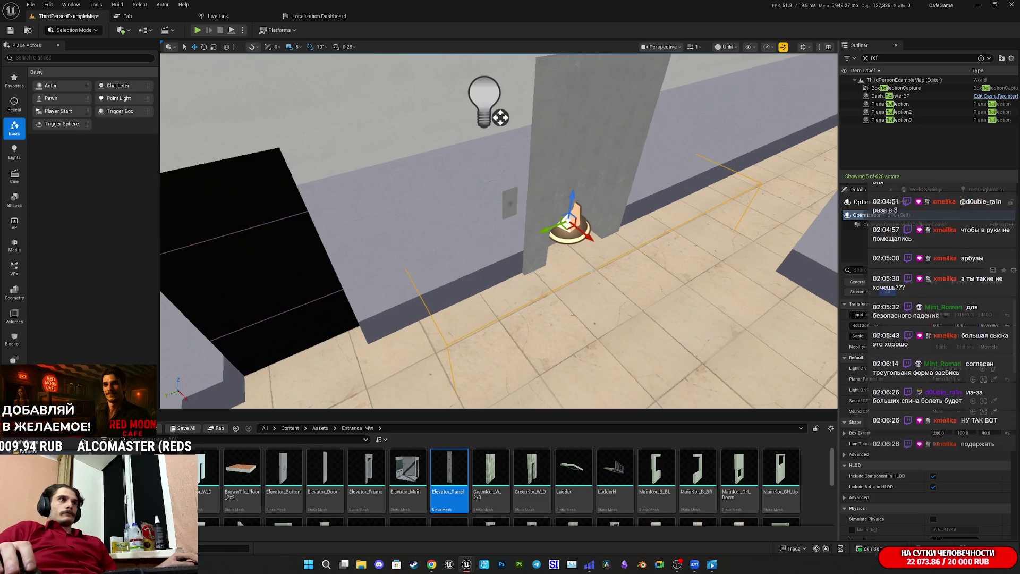
- Rotate the small actor slightly and check its Blueprint options list
key(e)
drag(601, 246, 585, 244)
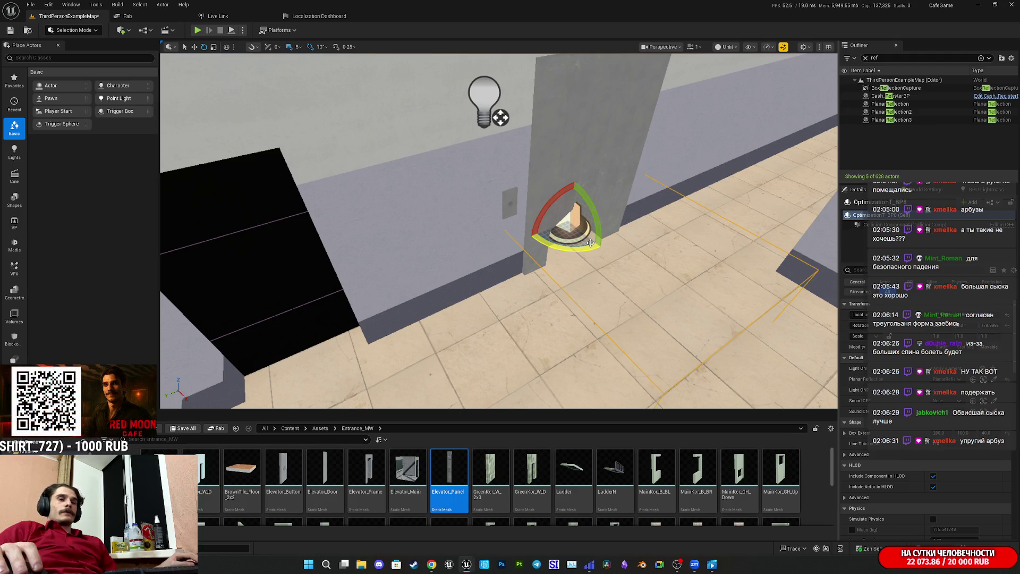
click(996, 204)
click(948, 226)
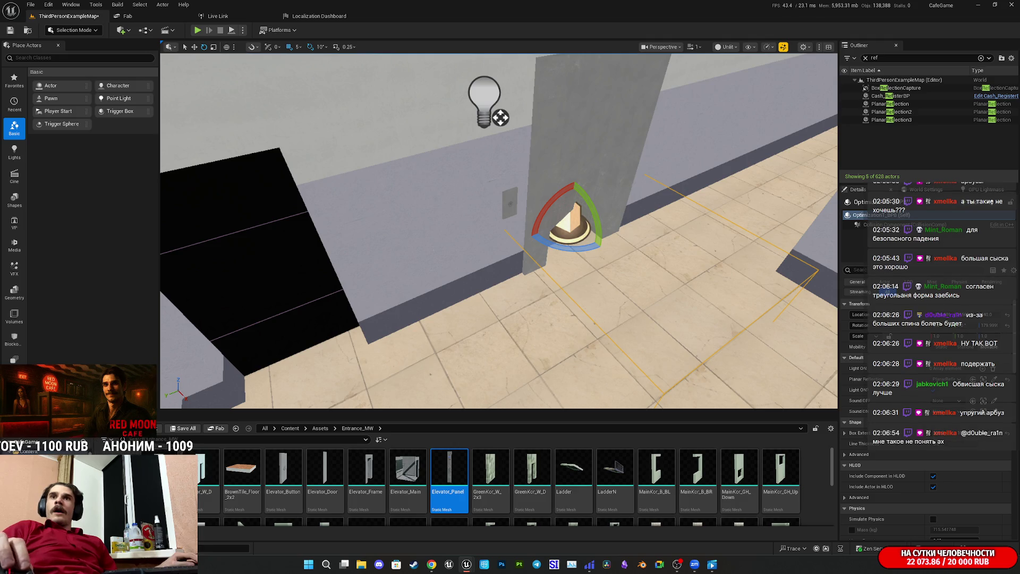
- Slide the actor left against the elevator shaft wall and save the ThirdPersonExampleMap level
key(w)
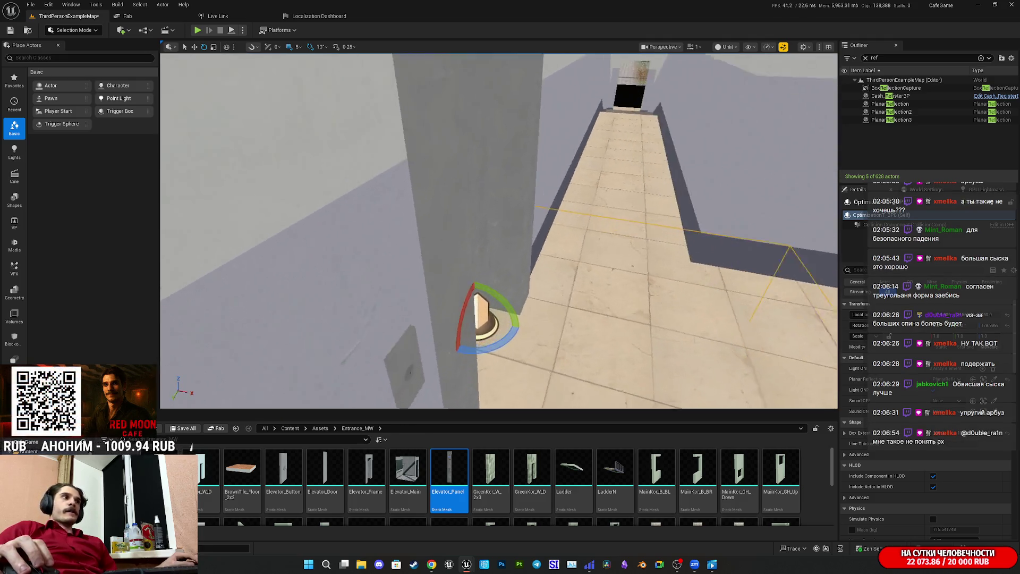
key(a)
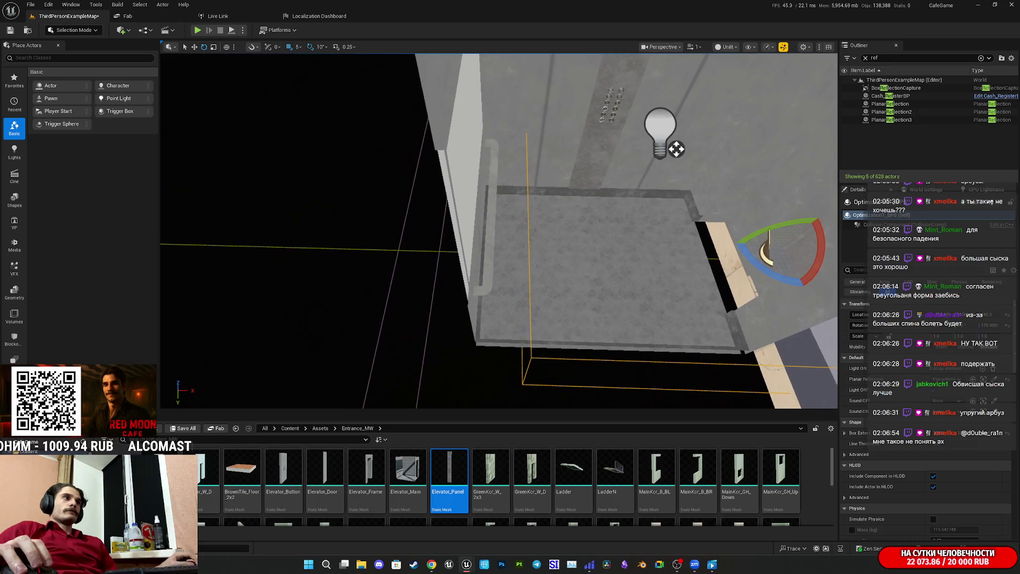
key(s)
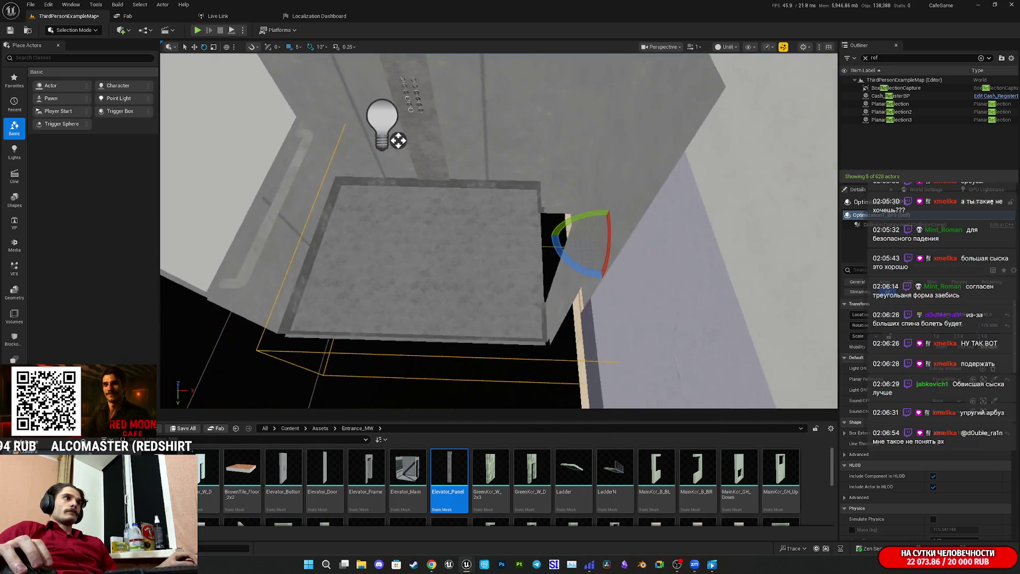
key(w)
mouse_move(639, 234)
mouse_down()
mouse_move(584, 239)
mouse_move(595, 244)
mouse_up()
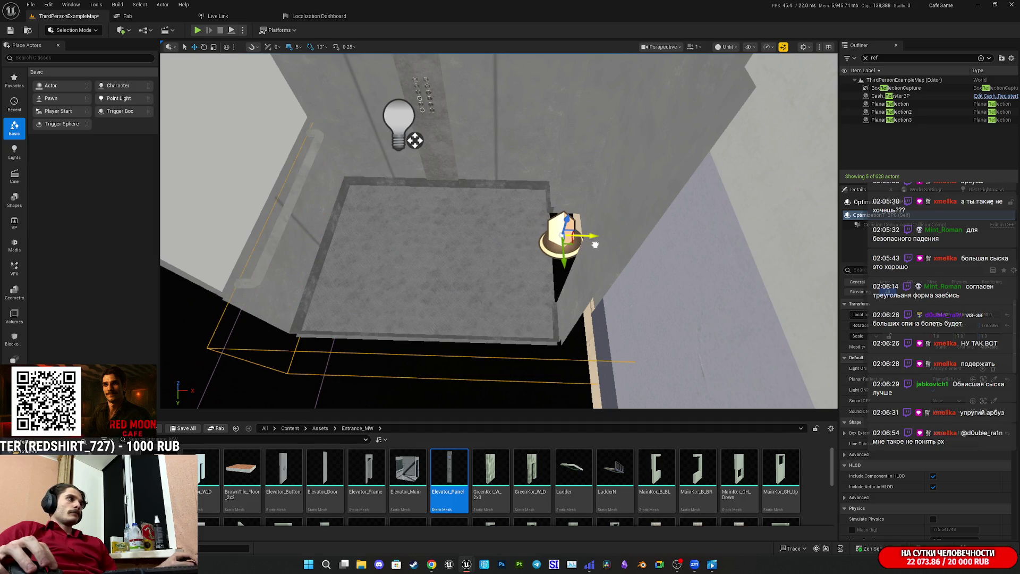
key(ctrl+s)
click(572, 371)
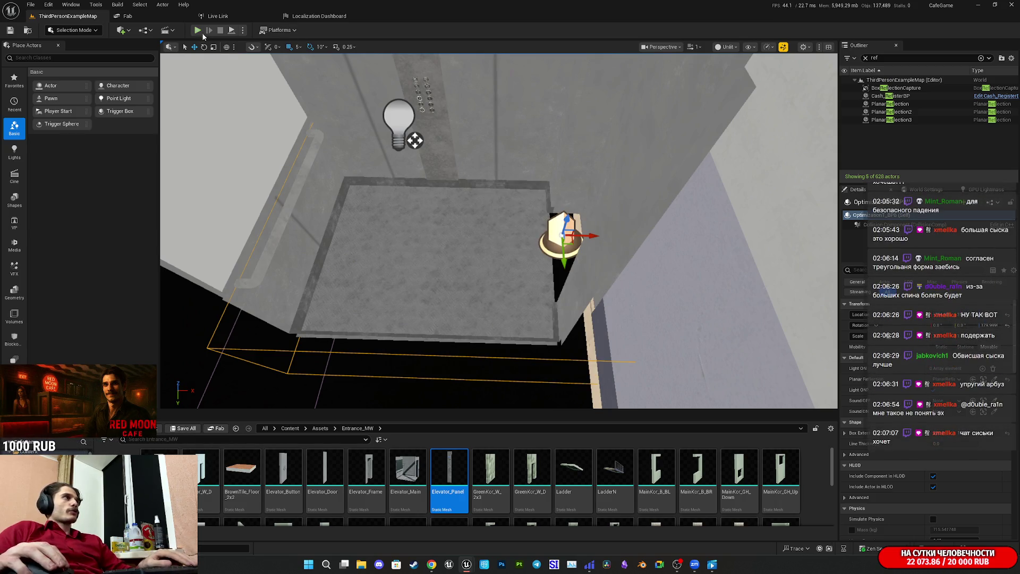
- Start a full-screen playtest and walk past the balcony, through the stairwell and into the lit corridor
key(alt+p)
key(F11)
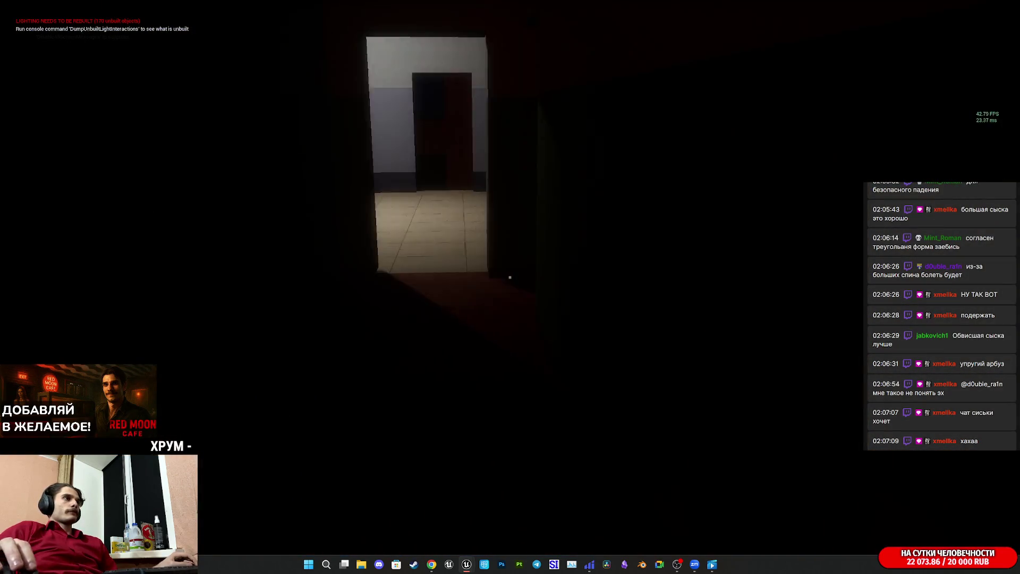
key(w)
mouse_move(510, 425)
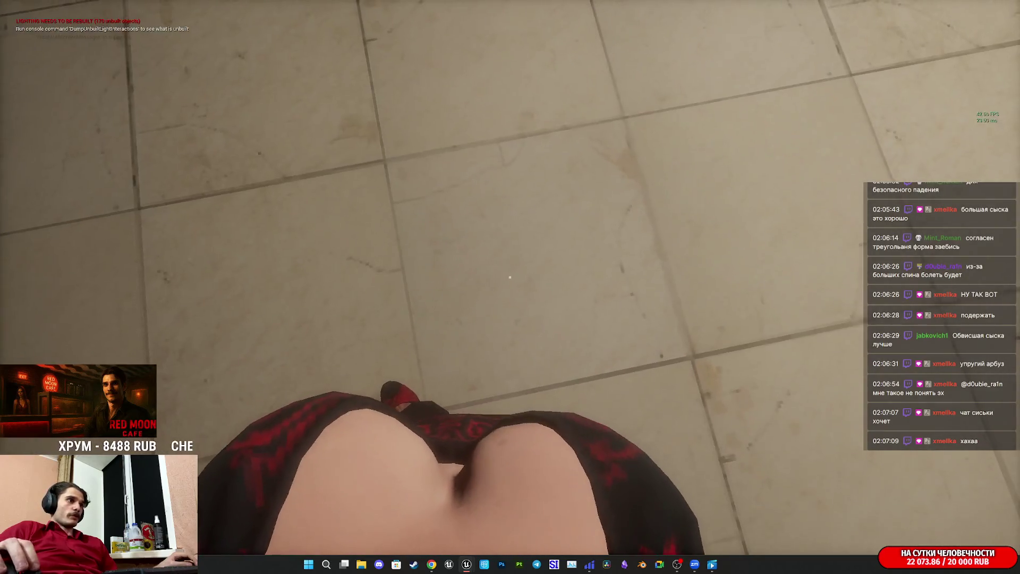
mouse_move(510, 159)
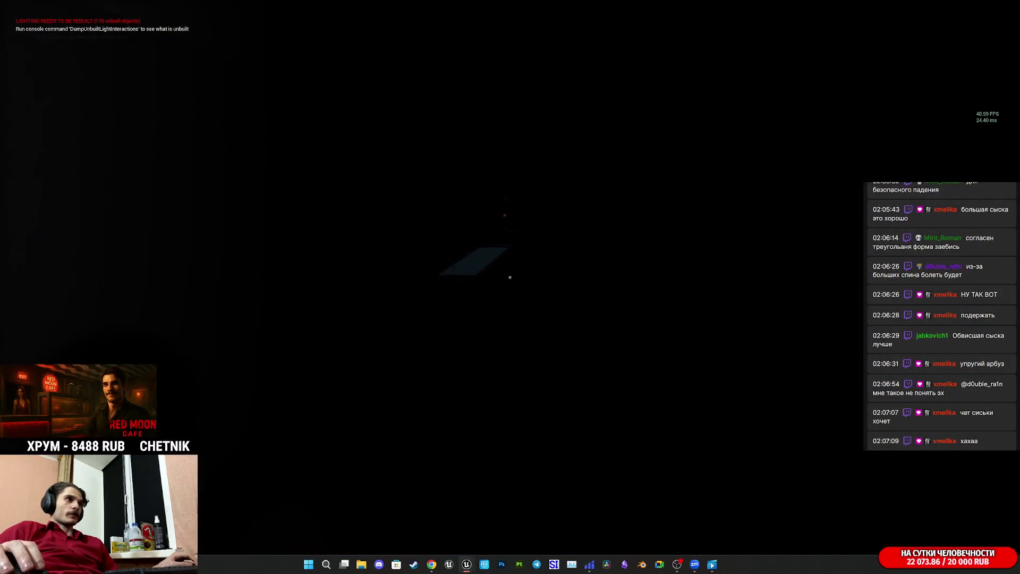
key(w)
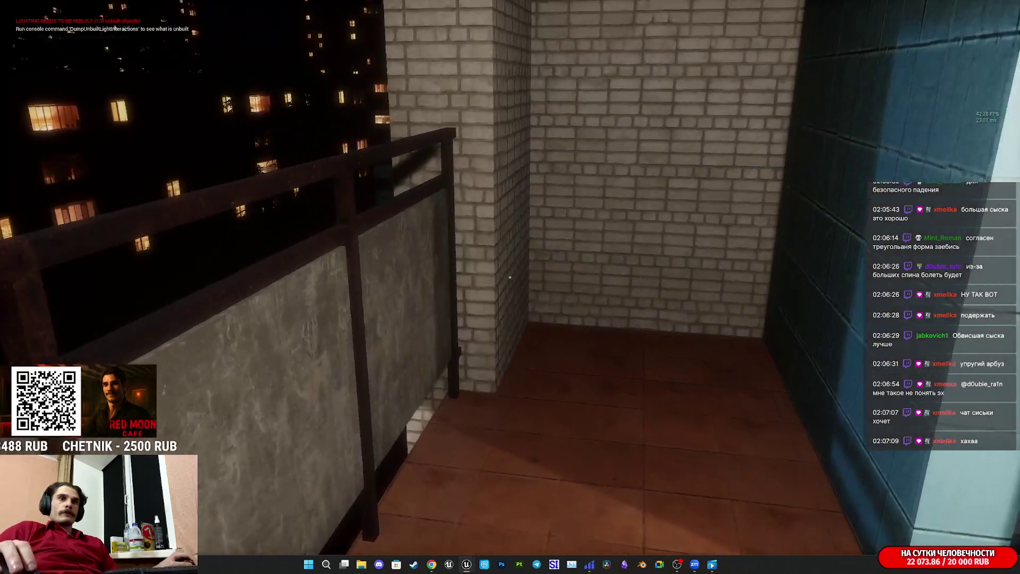
mouse_move(744, 277)
key(w)
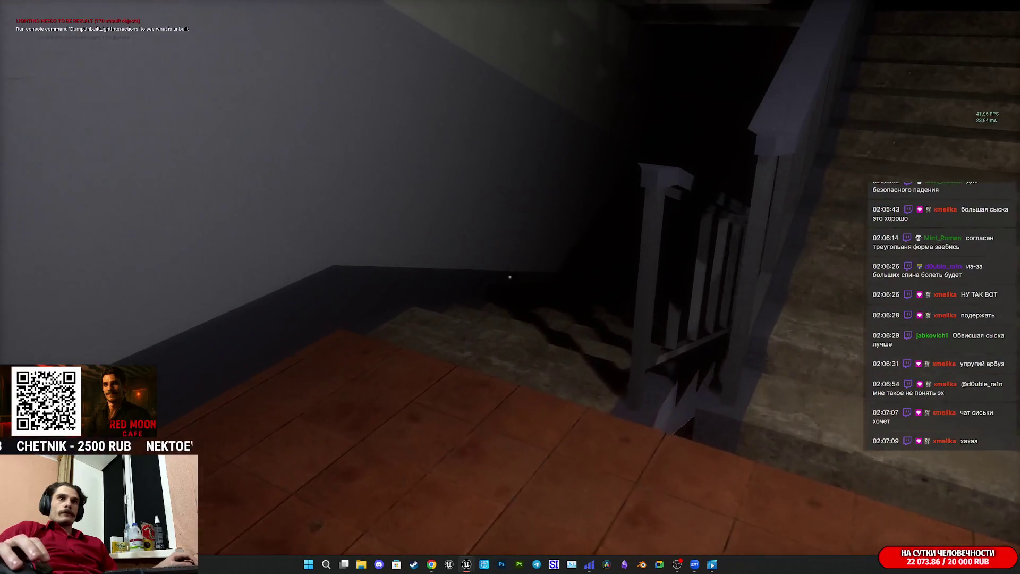
key(w)
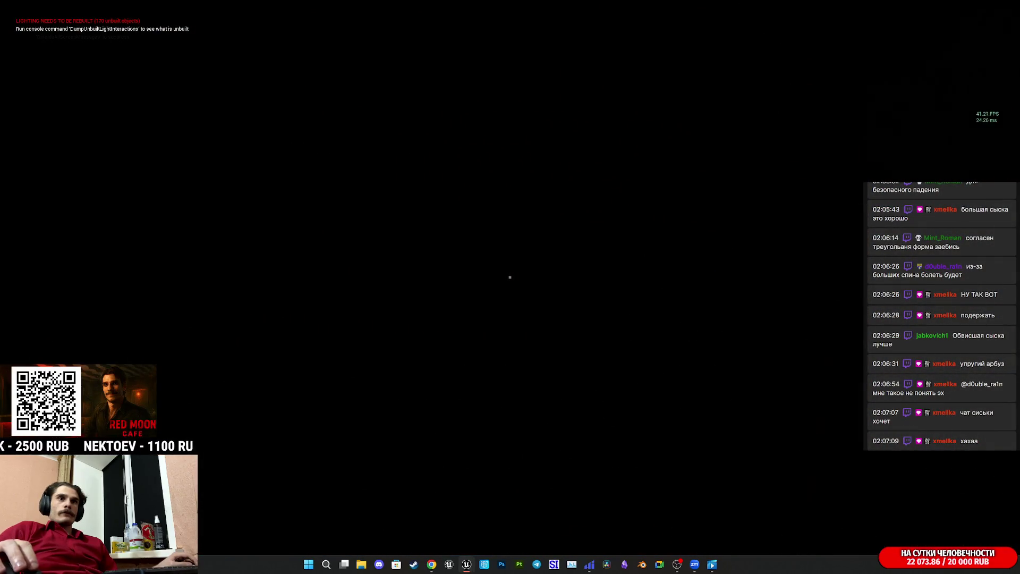
key(w)
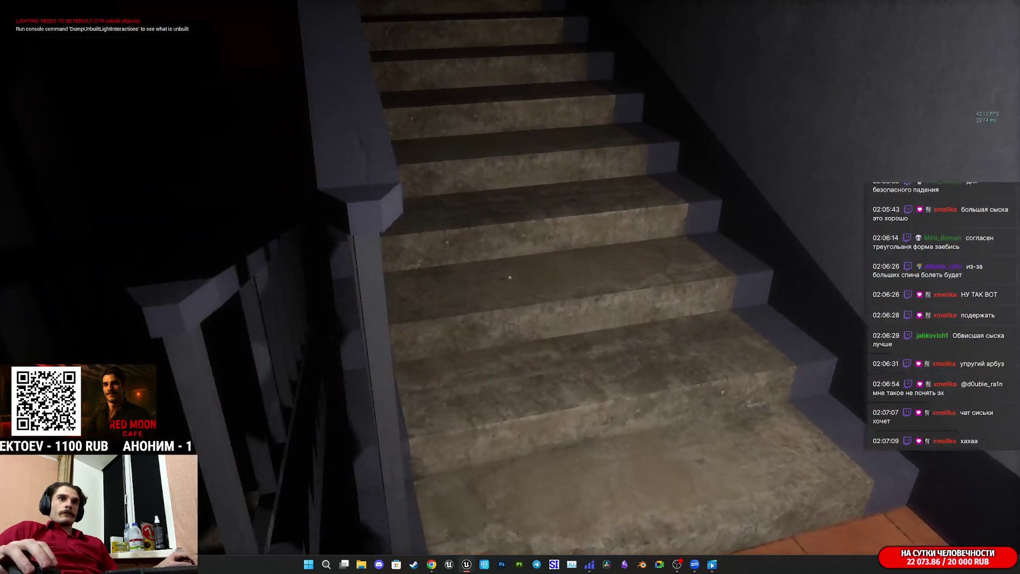
mouse_move(318, 340)
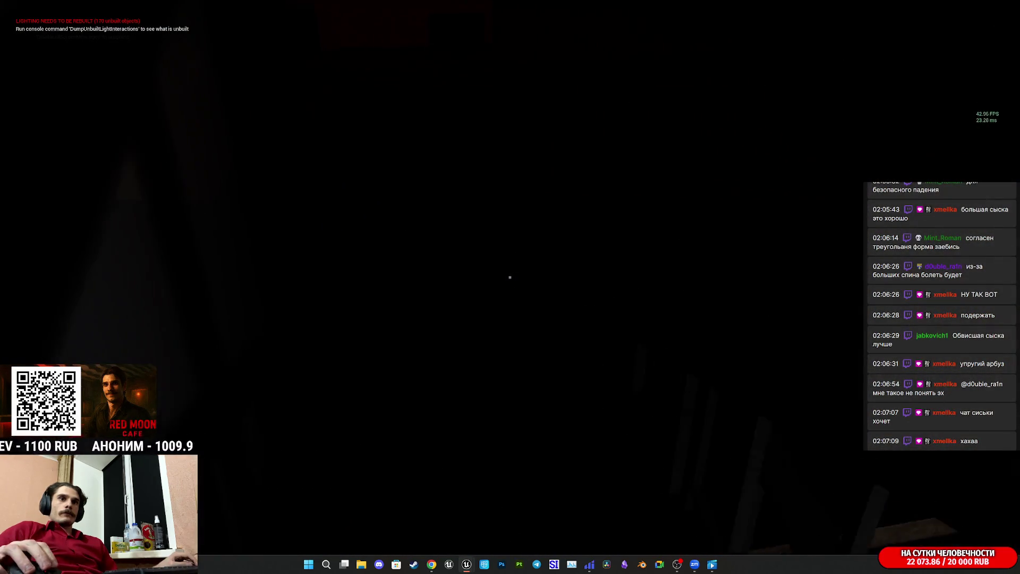
key(w)
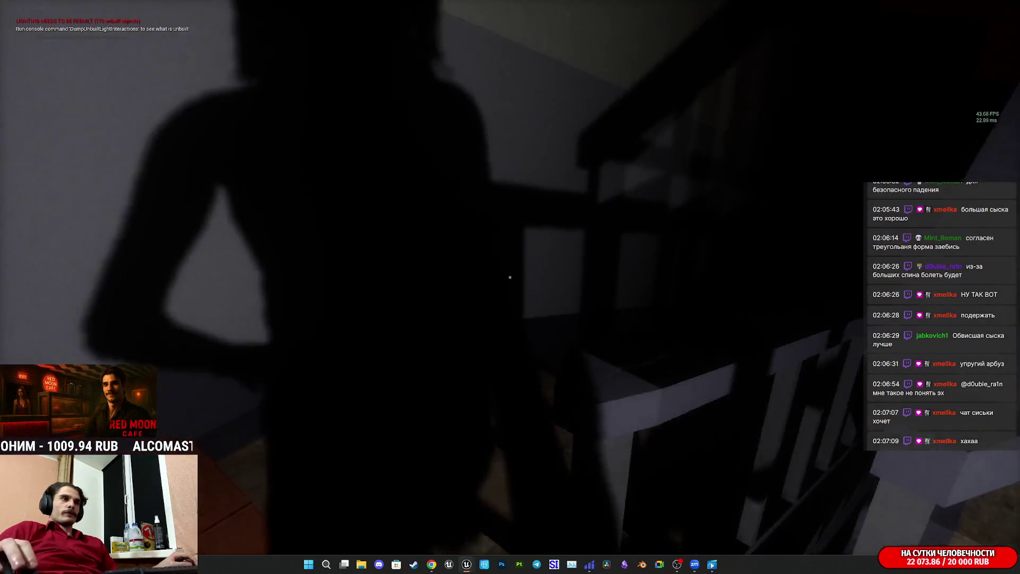
- Walk down the stairwell into the elevator, move around inside the car, then stop the playtest
mouse_move(510, 276)
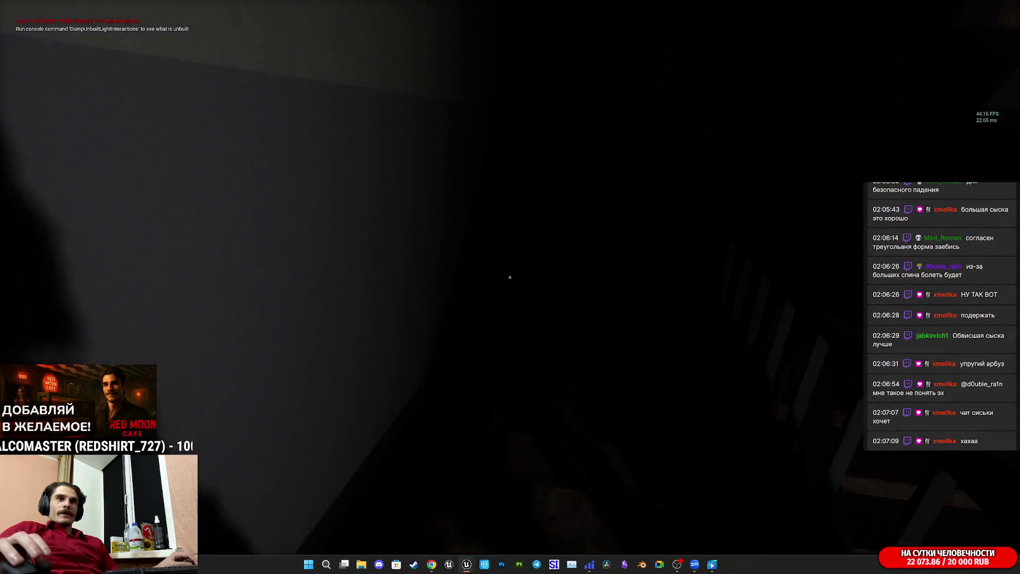
key(w)
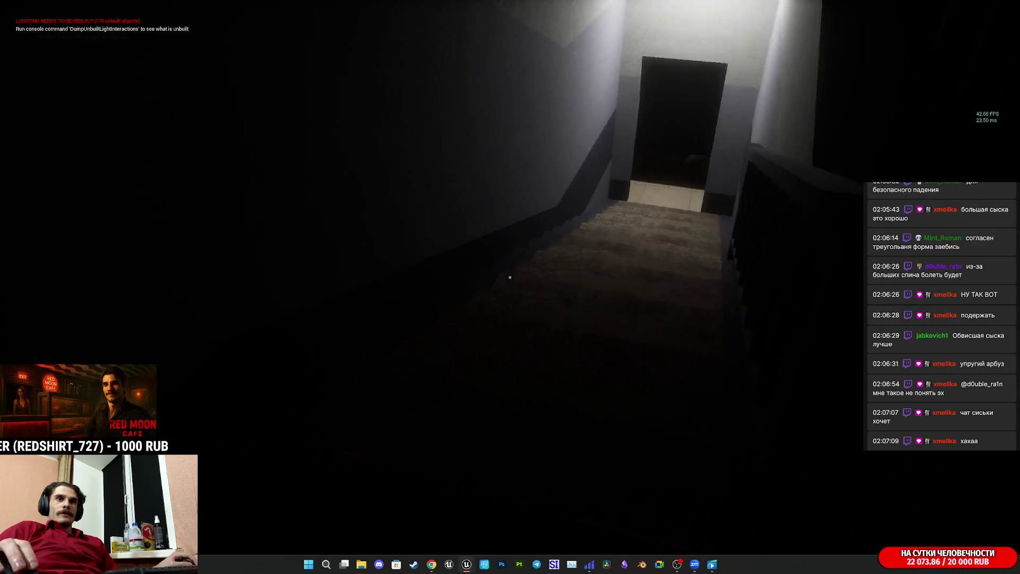
key(w)
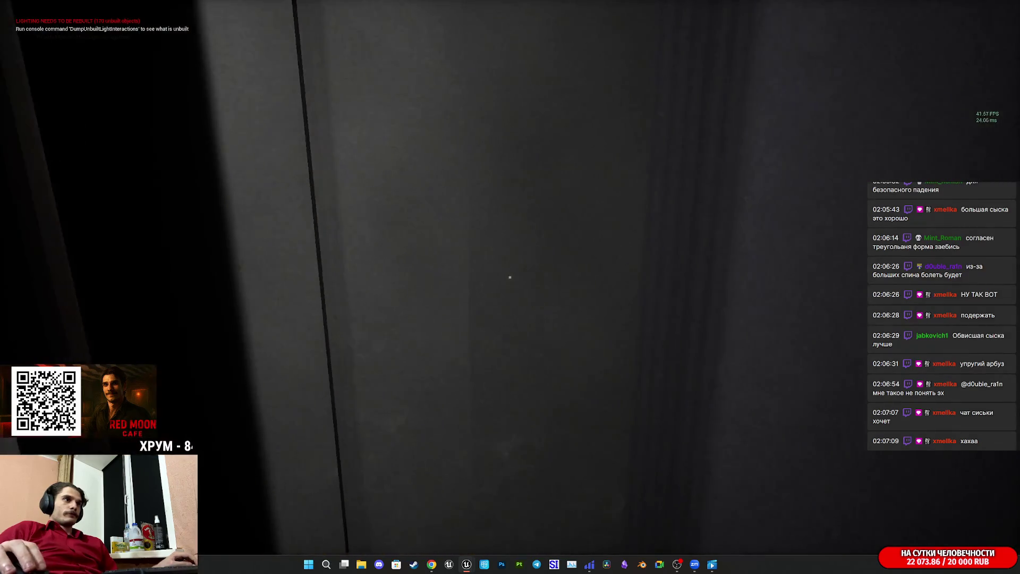
key(w)
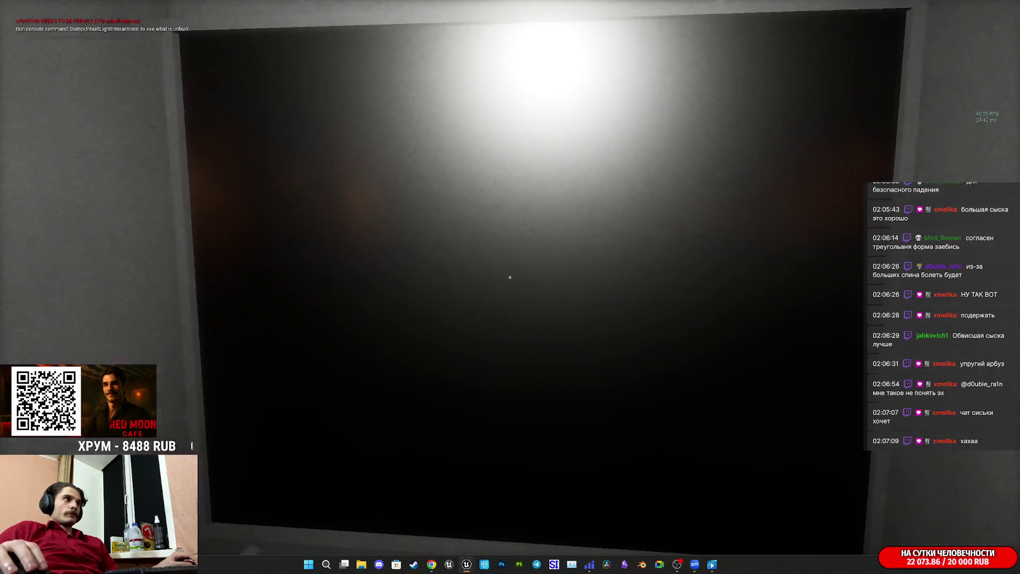
key(s)
key(w)
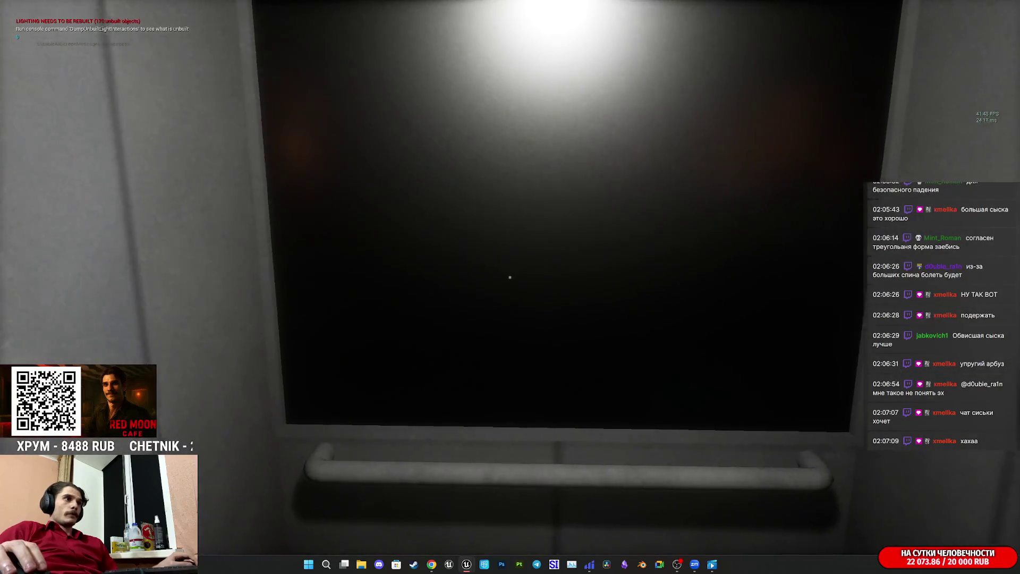
key(w)
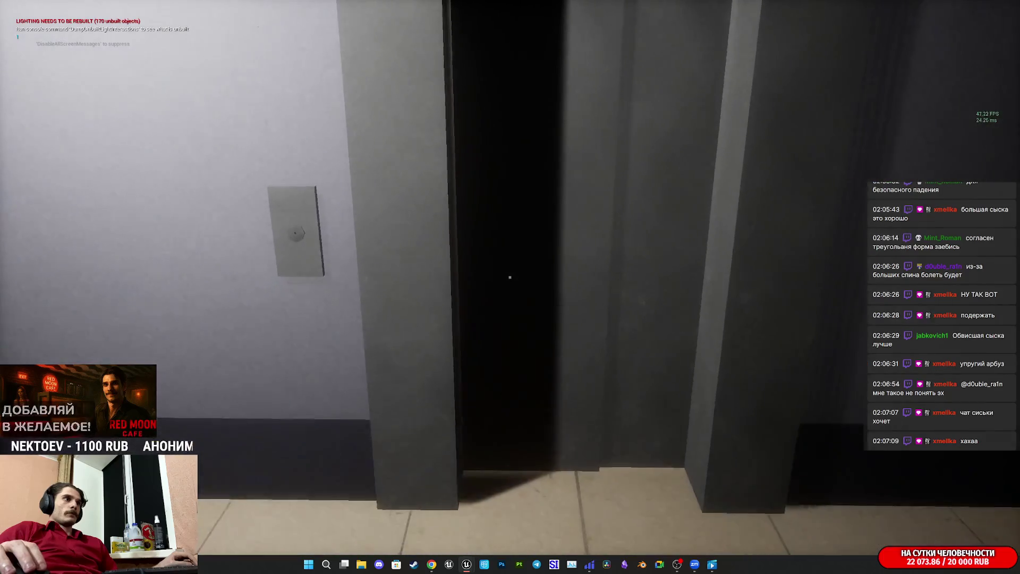
key(s)
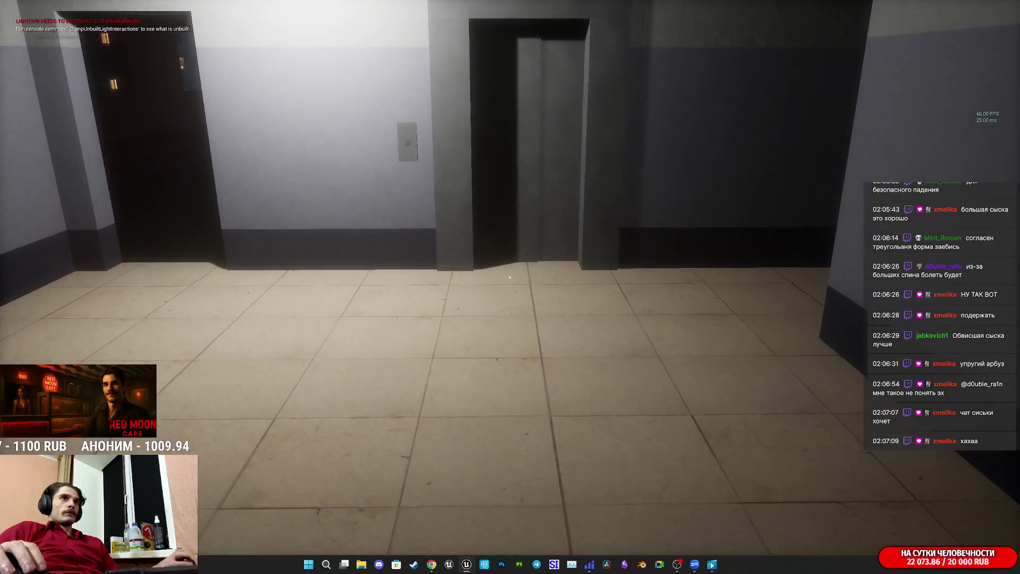
key(w)
key(w)
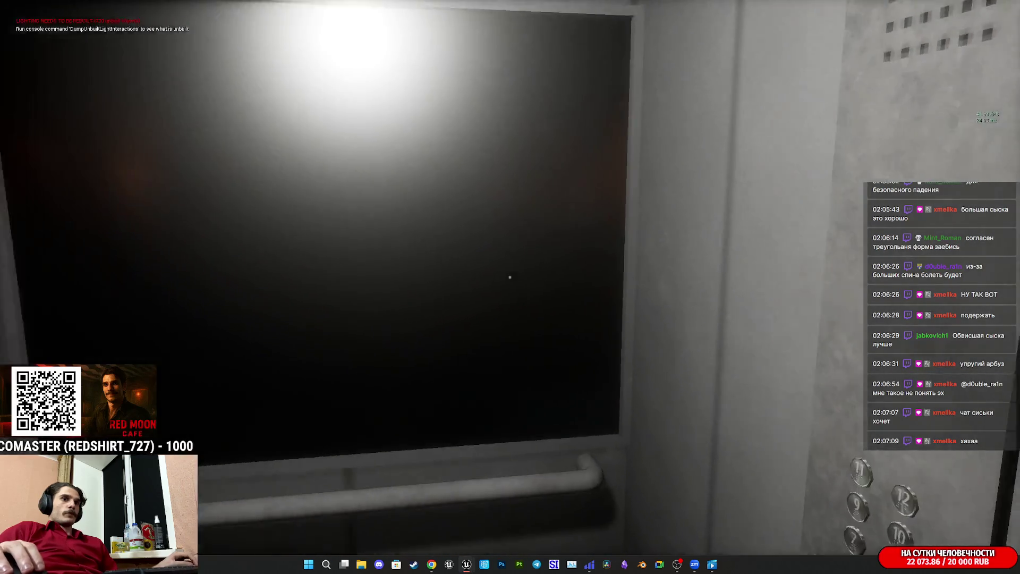
key(Escape)
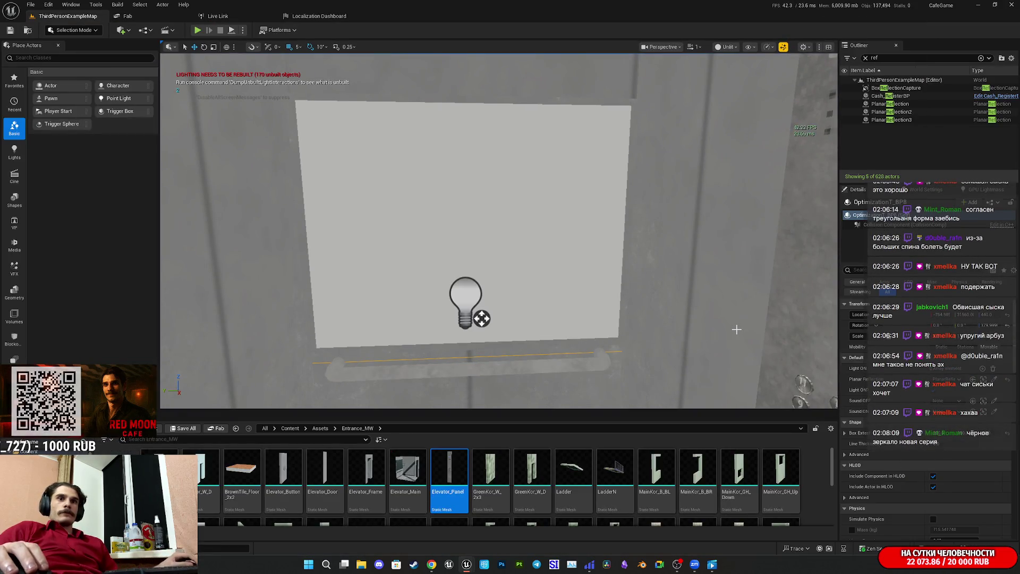
- Select and frame PlanarReflection3, then uncheck its Rendering Visible setting
double_click(912, 120)
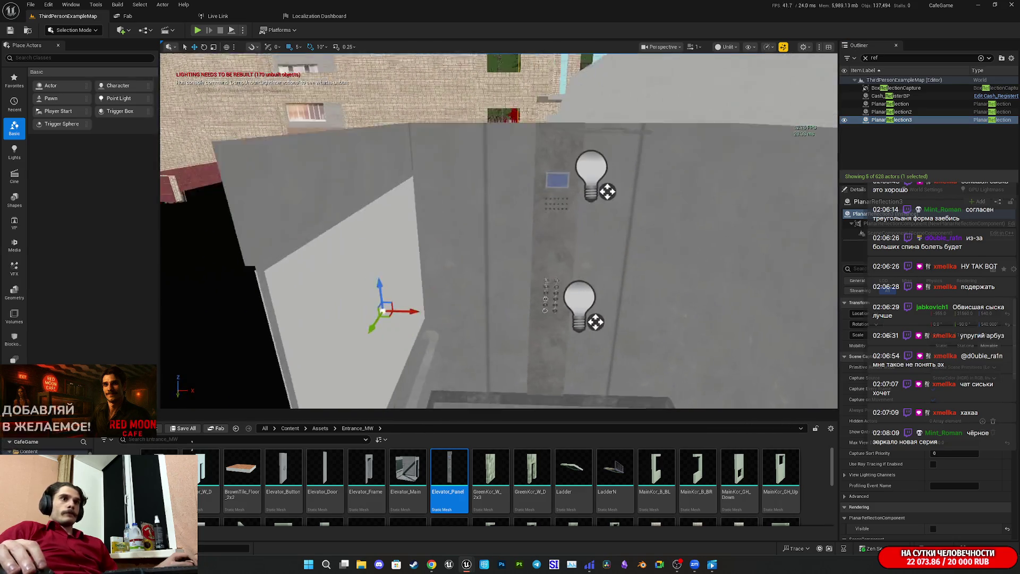
scroll(906, 406, down, 3)
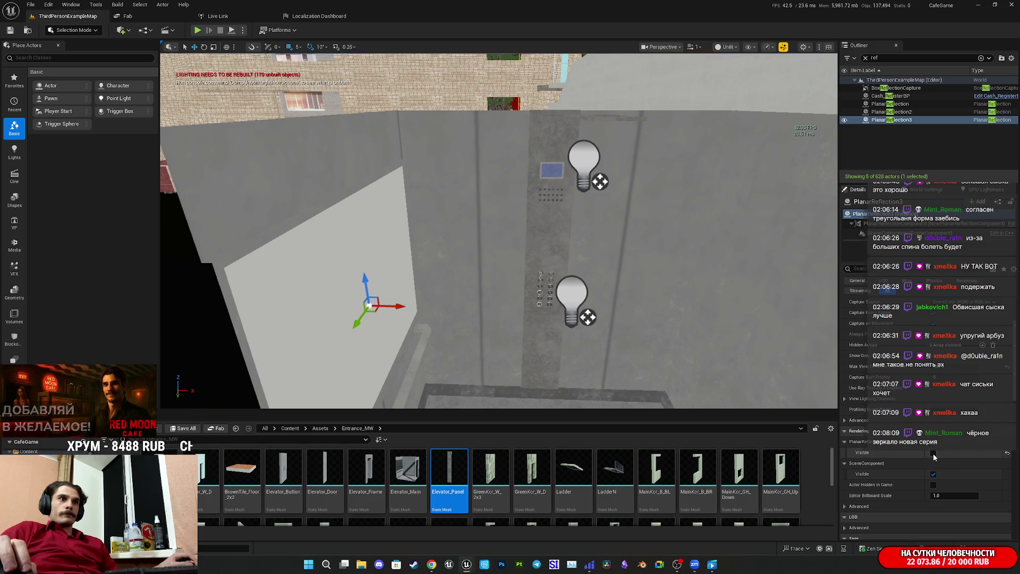
key(f)
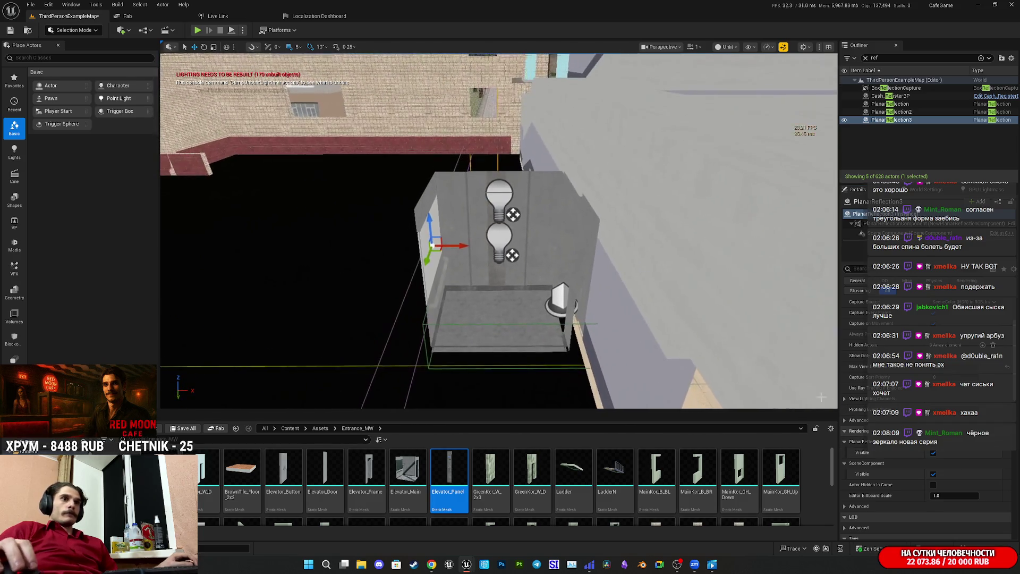
click(933, 453)
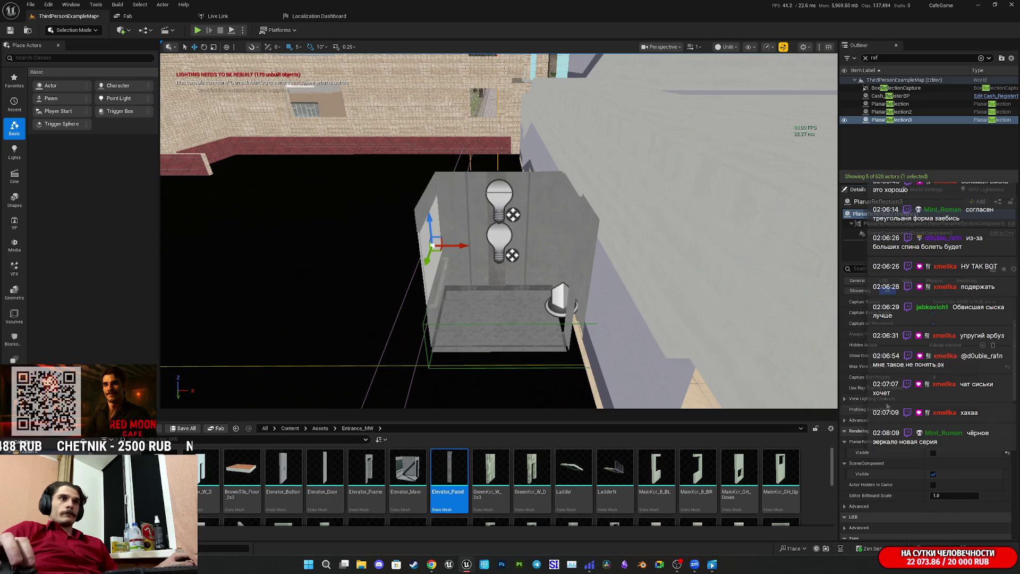
scroll(876, 364, up, 3)
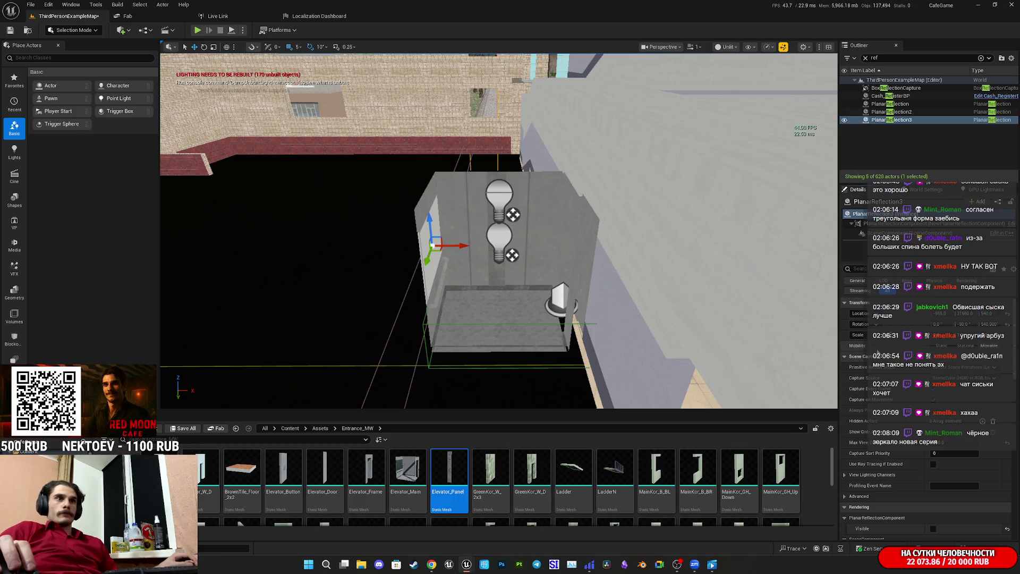
scroll(879, 355, down, 5)
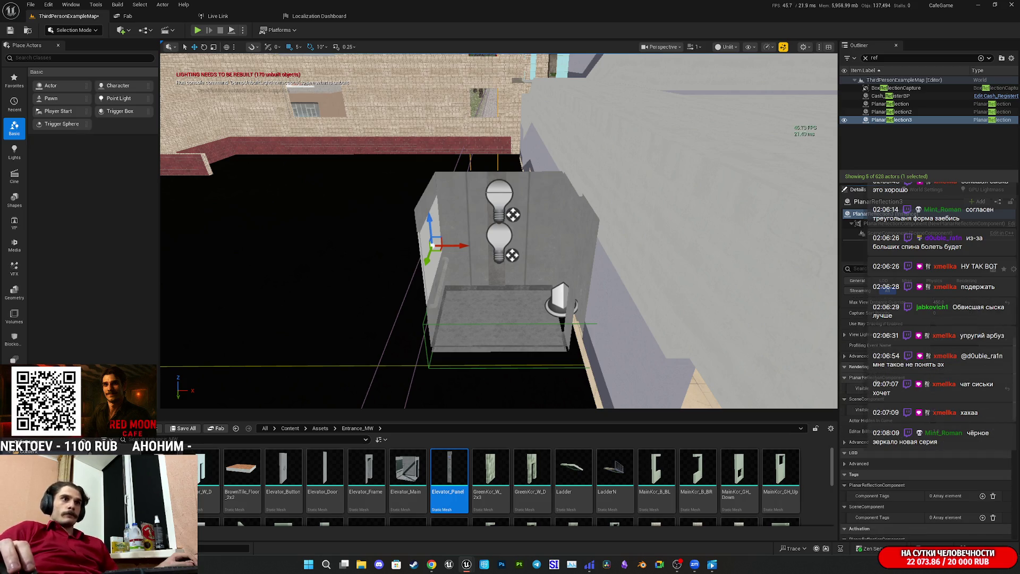
- Select the PlanarReflectionComponent and review its settings (distortion strength 500, fadeout 60 to 100)
click(891, 224)
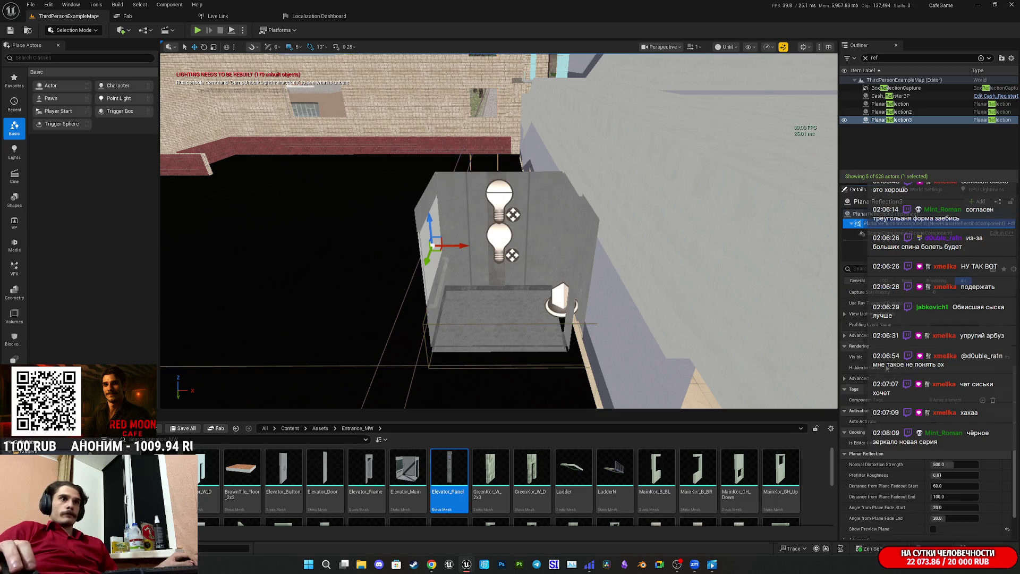
scroll(893, 473, up, 3)
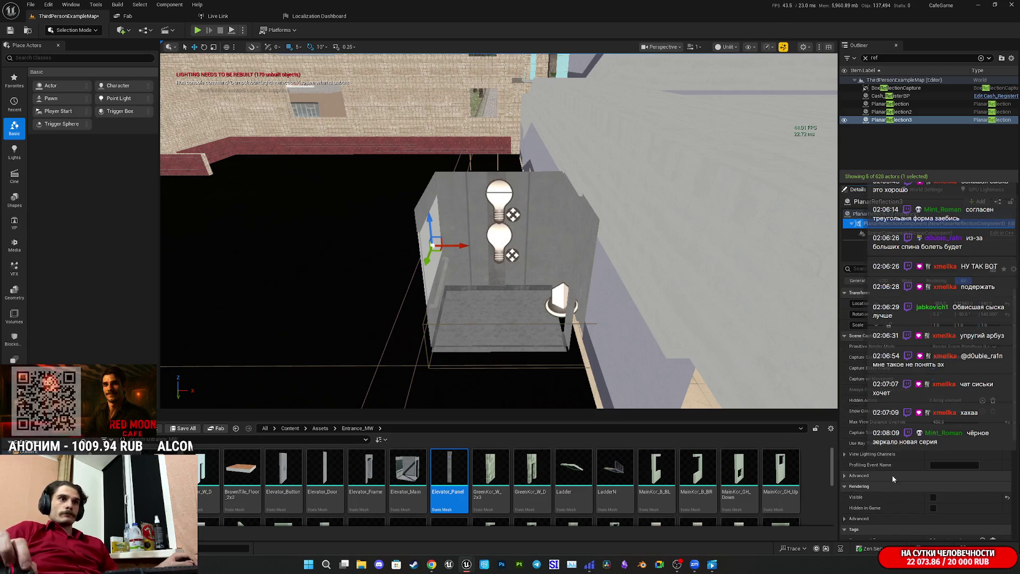
scroll(908, 385, down, 3)
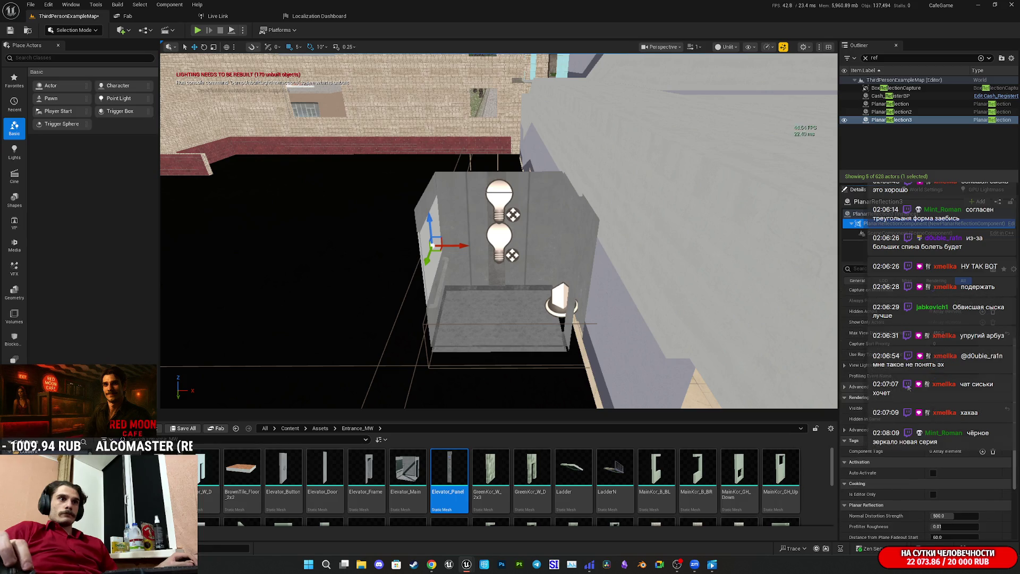
scroll(920, 359, up, 1)
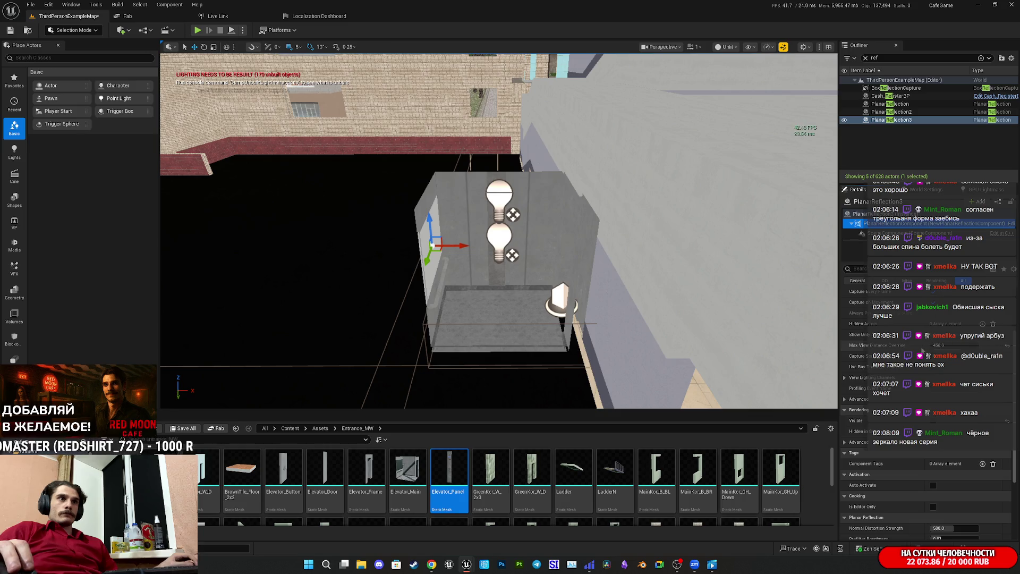
scroll(908, 357, down, 4)
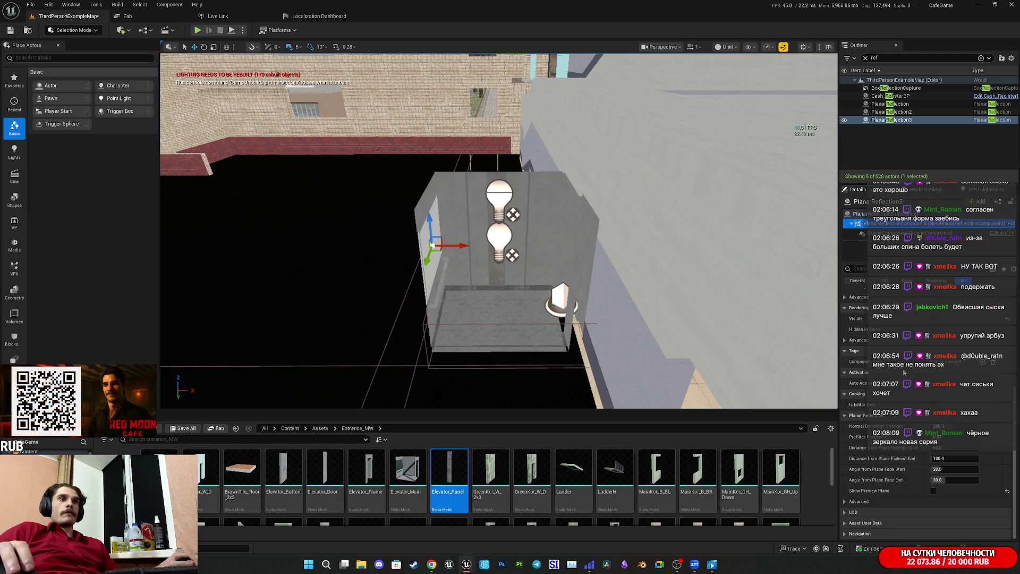
- Enable Show Preview Plane and rotate PlanarReflection3 from 100 to 170 degrees to match the side wall
click(934, 491)
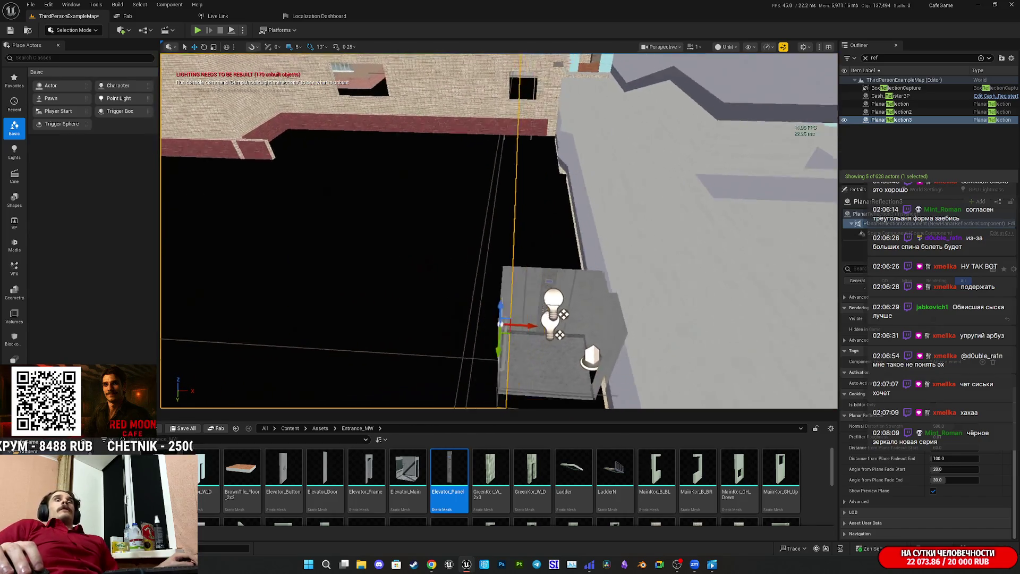
key(e)
drag(578, 309, 514, 290)
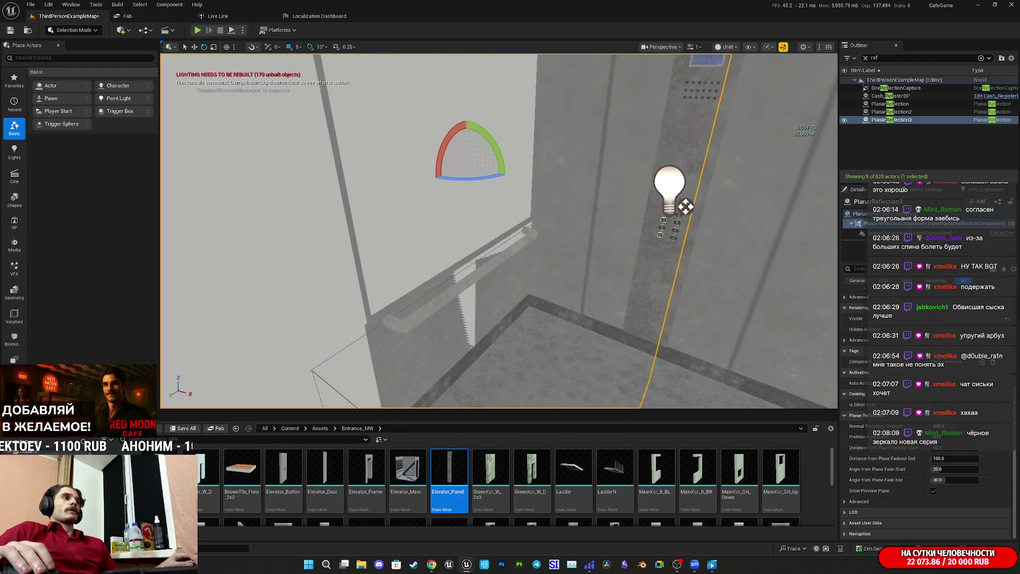
drag(644, 327, 644, 328)
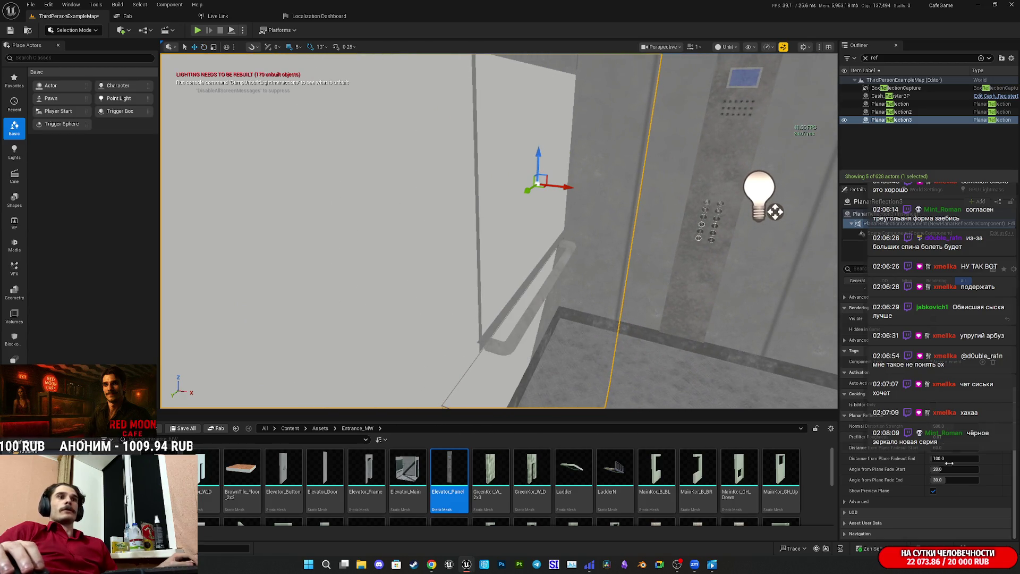
- Turn off the reflection's preview plane and save ThirdPersonExampleMap
click(934, 492)
click(186, 429)
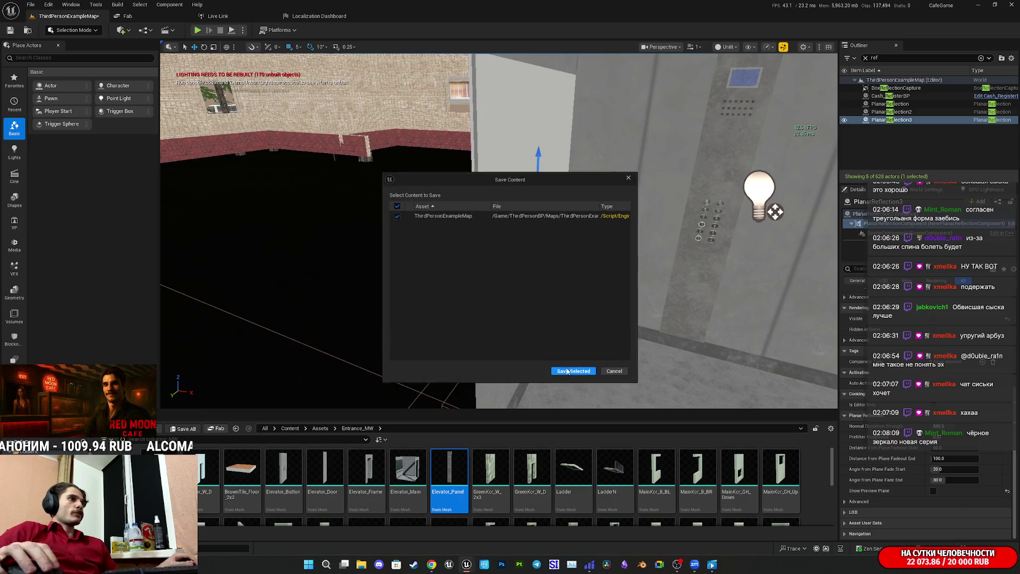
click(578, 375)
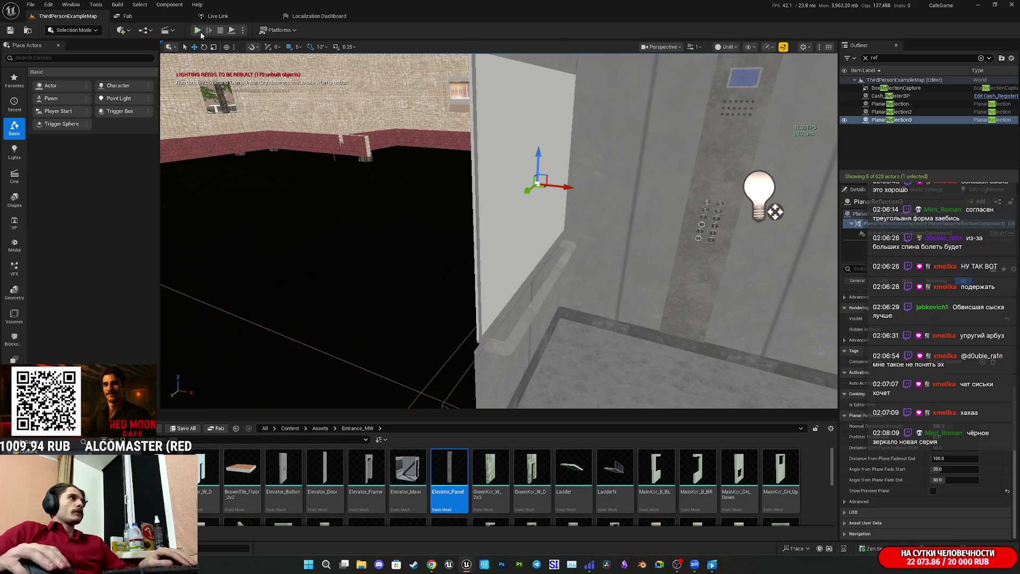
- Start a full-screen playtest and walk through the apartment and corridor into the stairwell
key(alt+p)
key(F11)
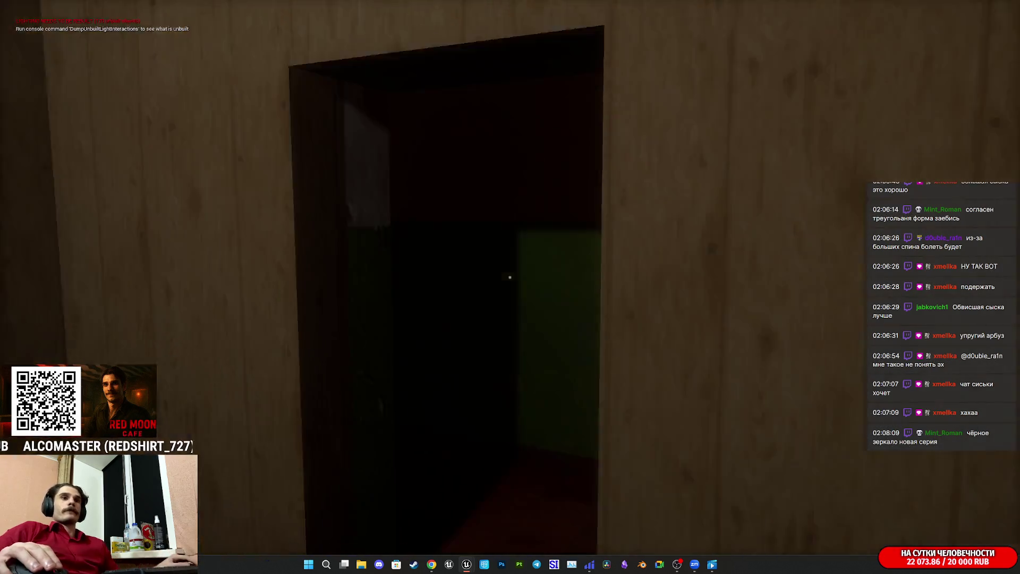
key(w)
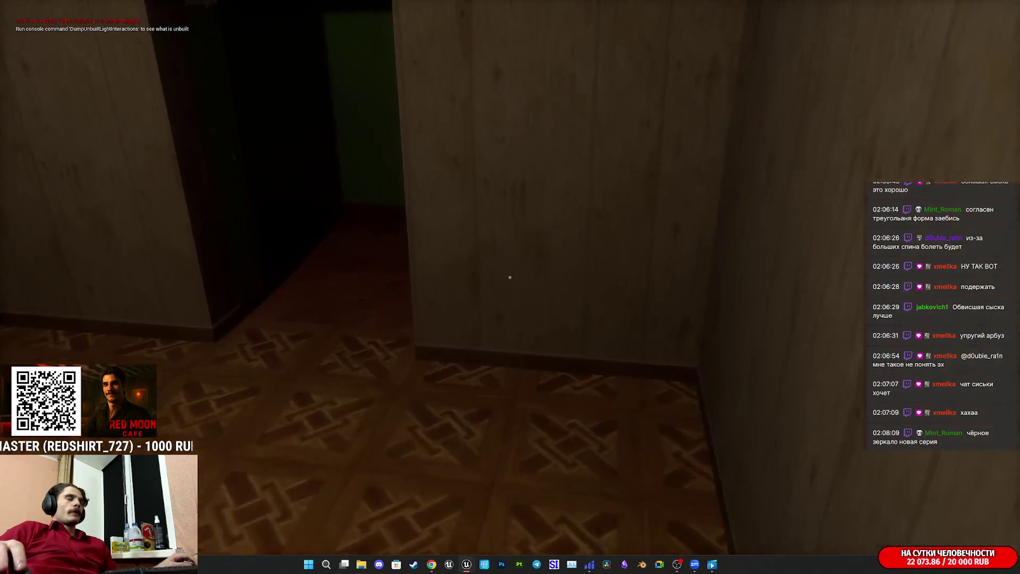
key(w)
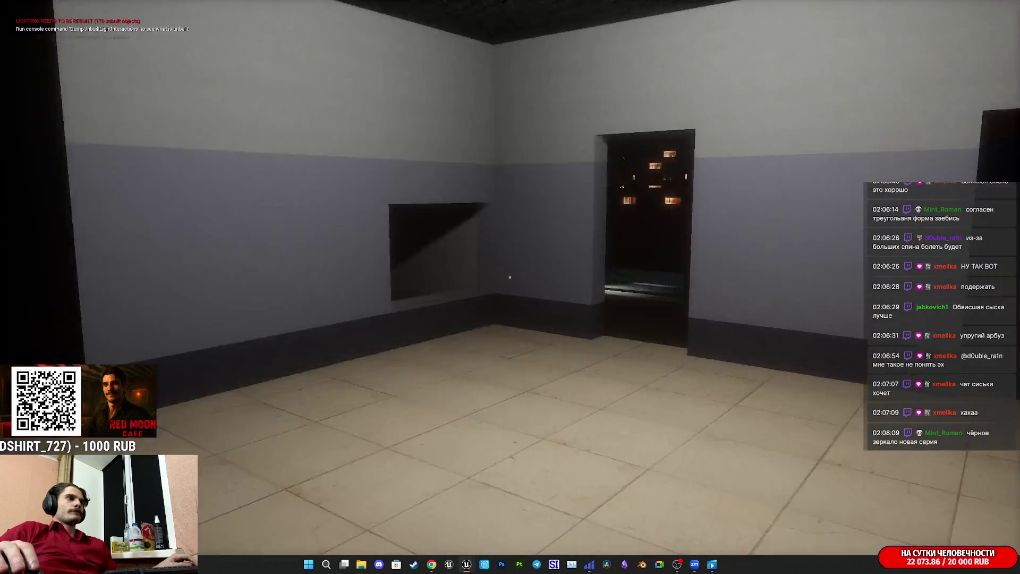
key(w)
key(w)
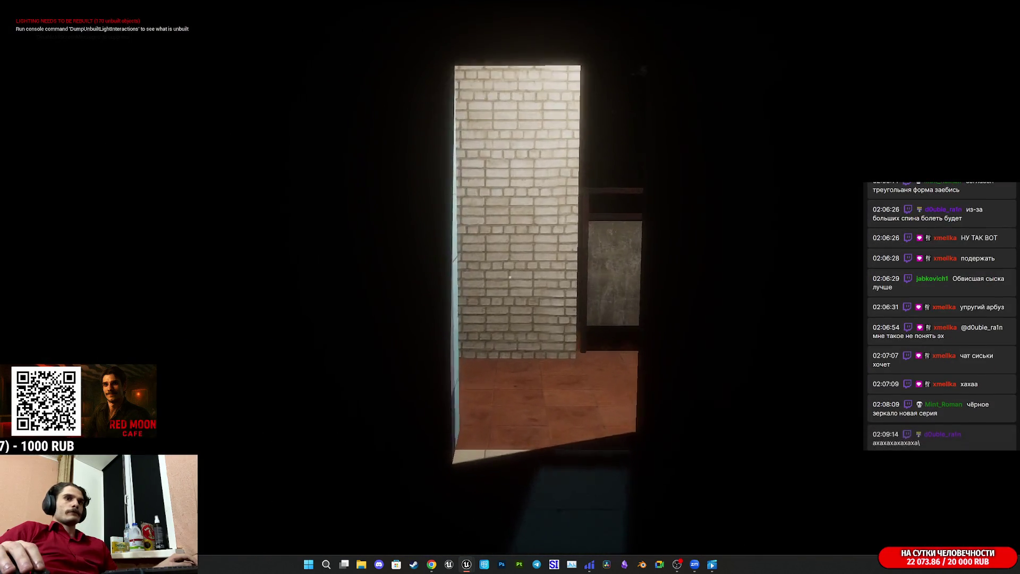
key(w)
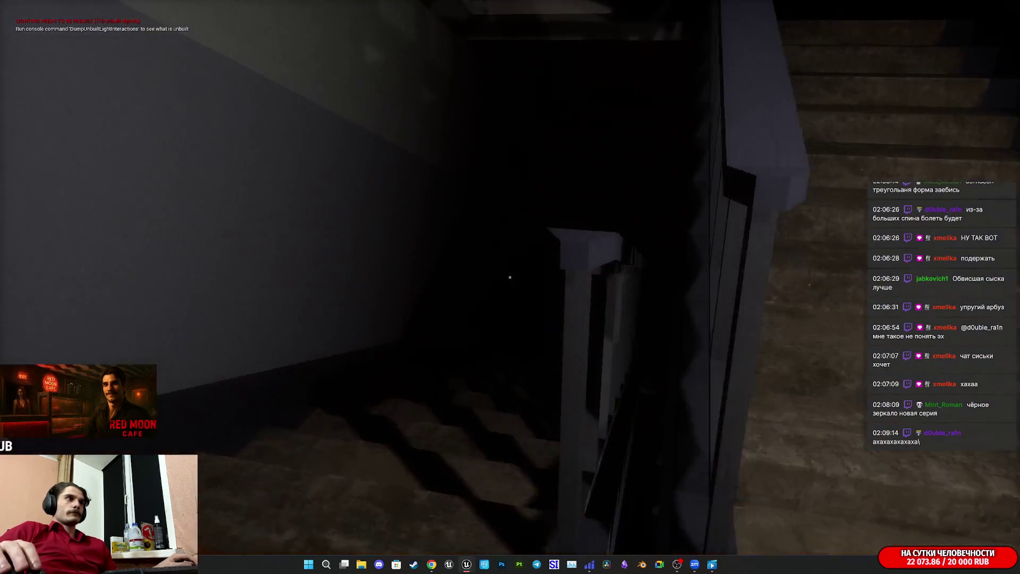
- Walk down the stairs across the red tiled landing and into the elevator
key(w)
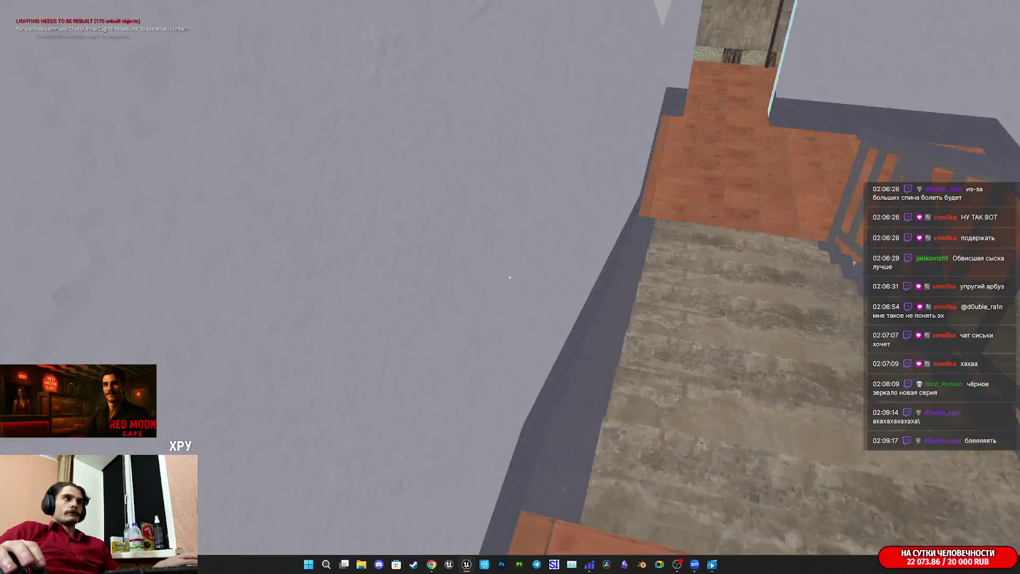
key(w)
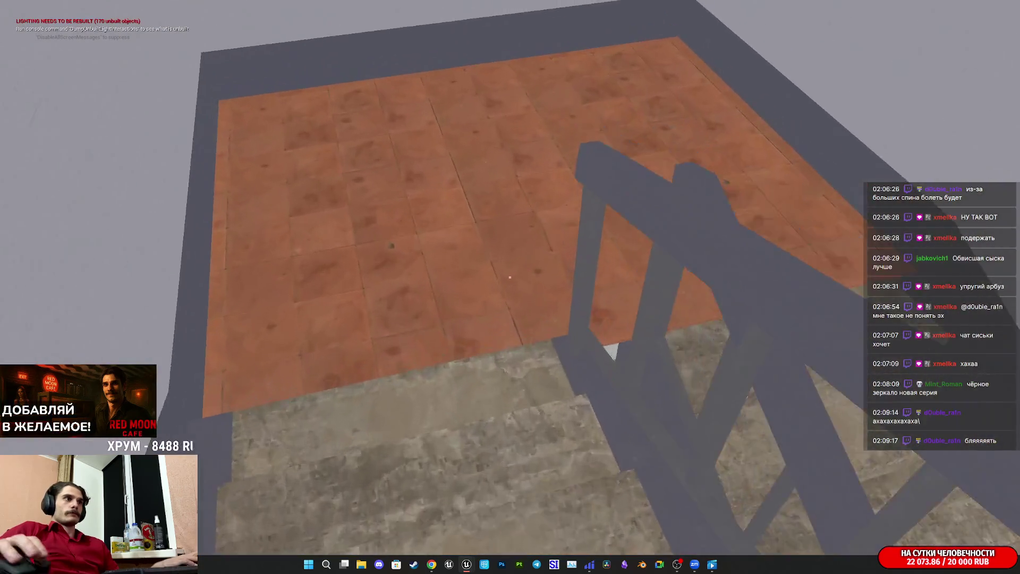
key(w)
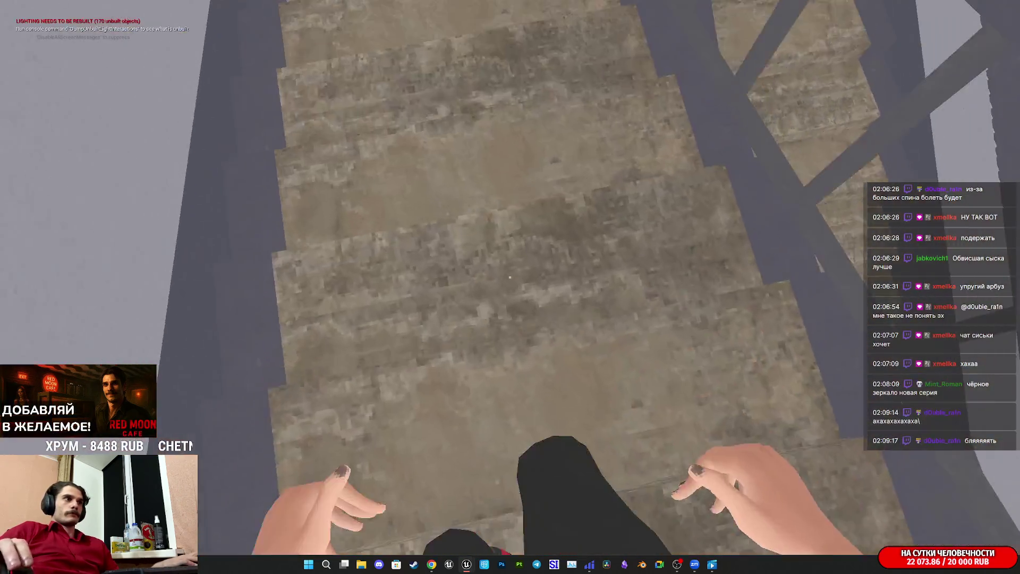
key(s)
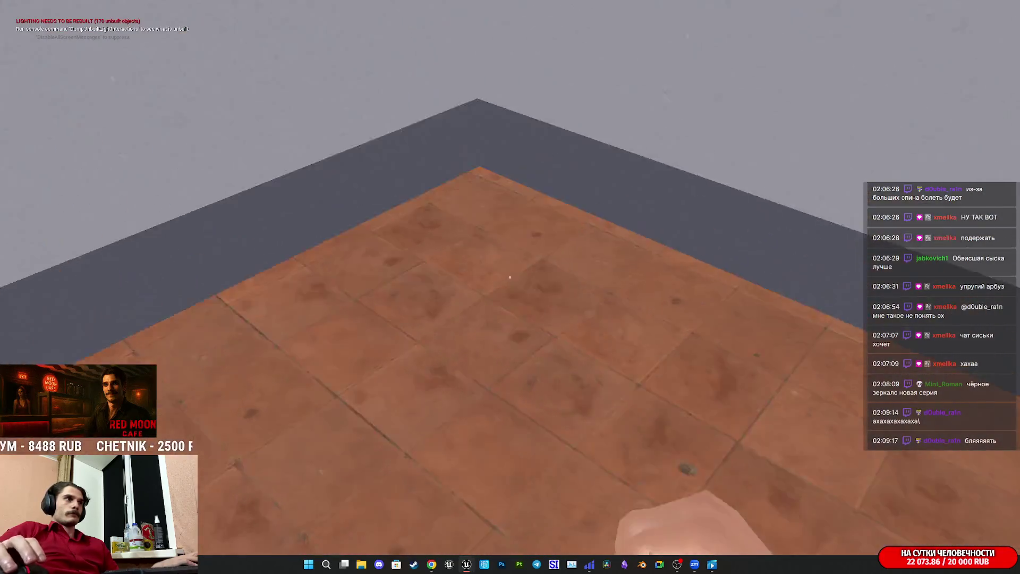
key(w)
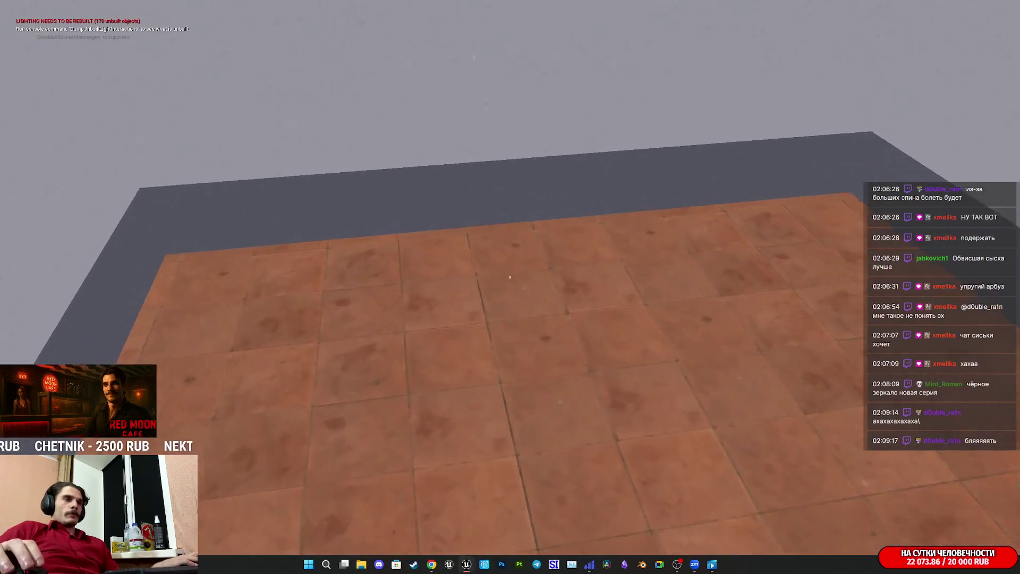
key(w)
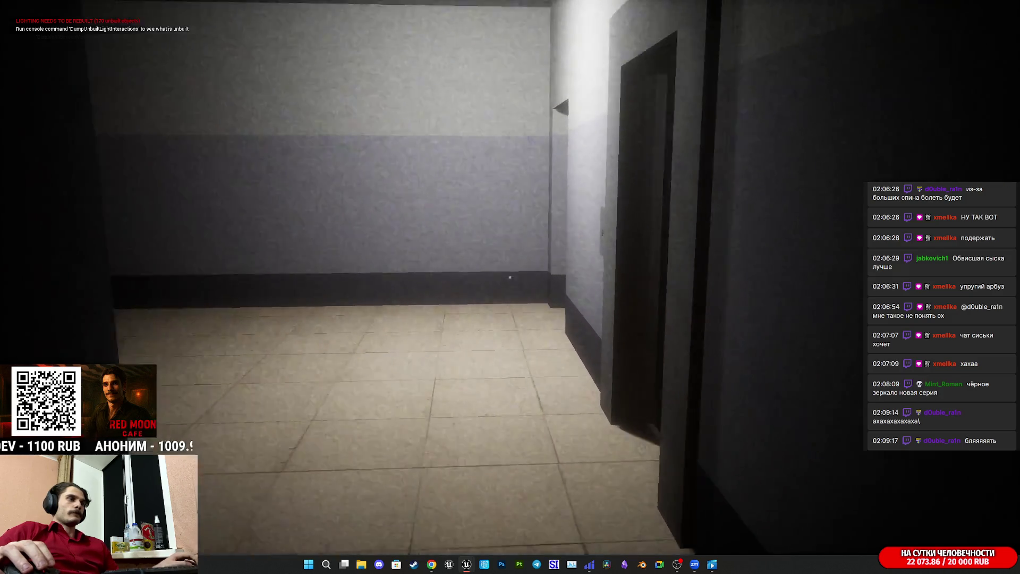
mouse_move(509, 276)
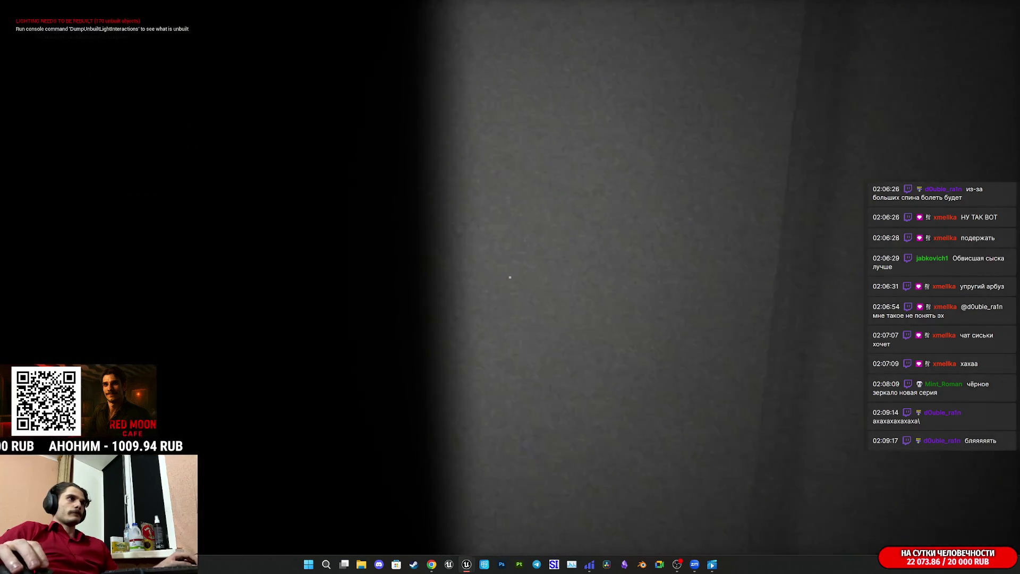
key(w)
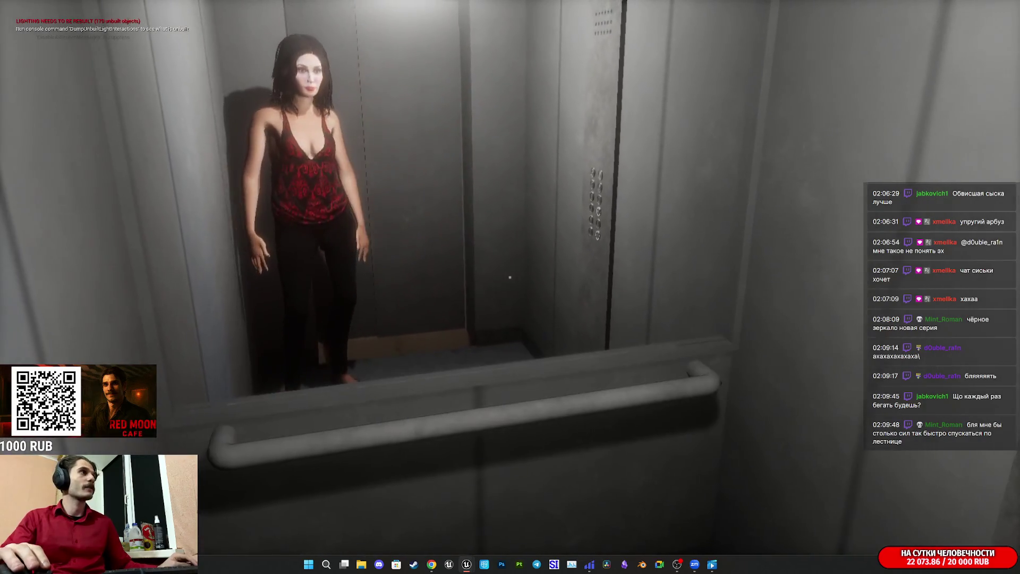
- Bring up the real-elevator reference video and place its window on the right side of the screen
key(super)
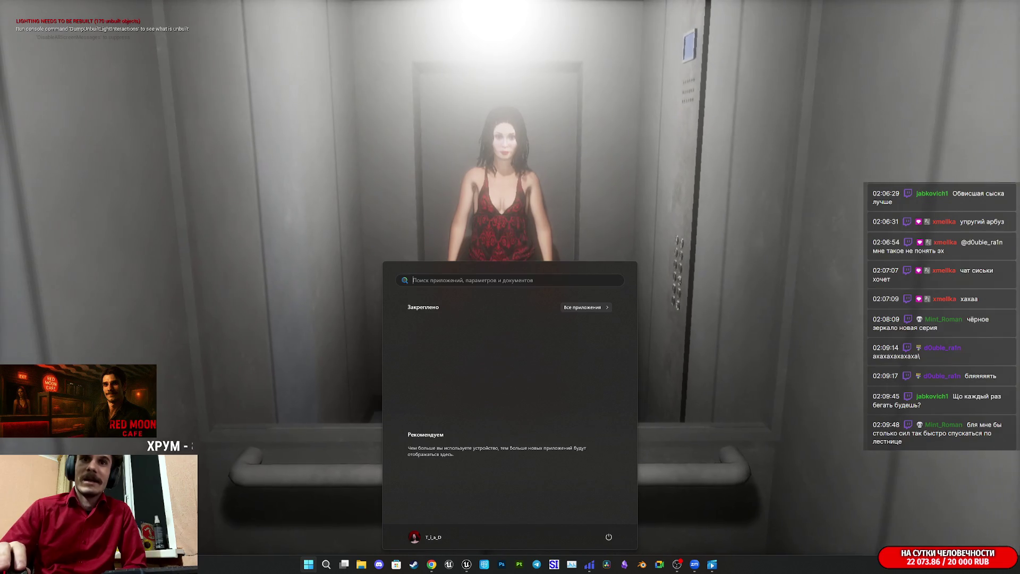
key(super)
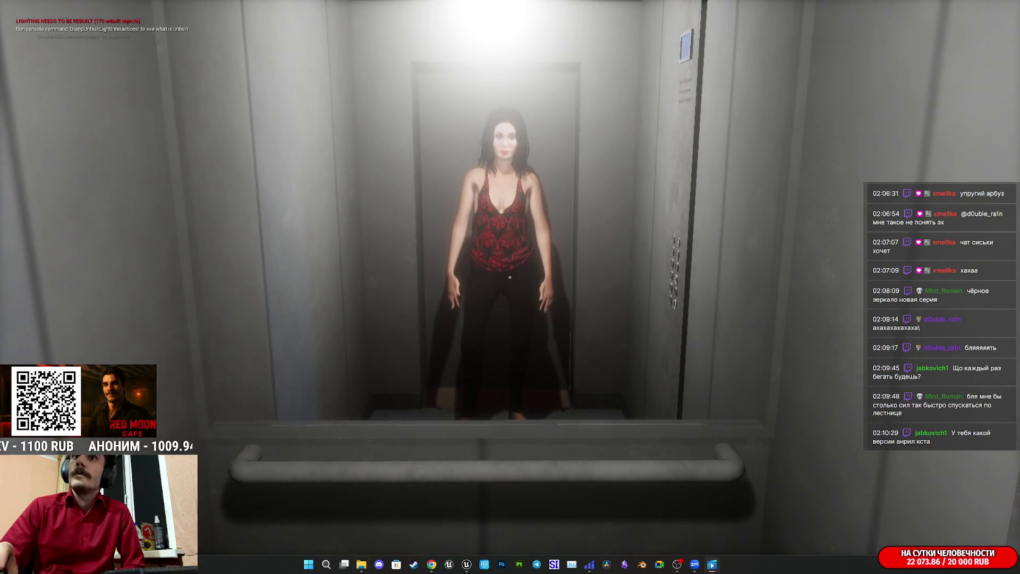
mouse_move(766, 161)
mouse_down()
mouse_move(857, 105)
mouse_move(859, 83)
mouse_up()
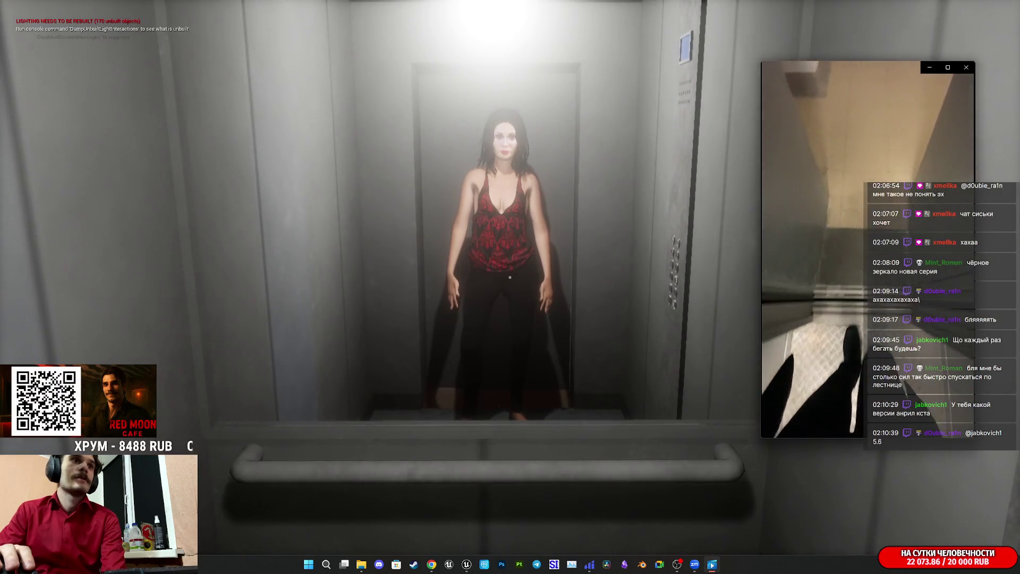
- Pause the portrait elevator clip, scrub to the floor-2 and mirrored-interior shots, then stop the playtest
click(767, 249)
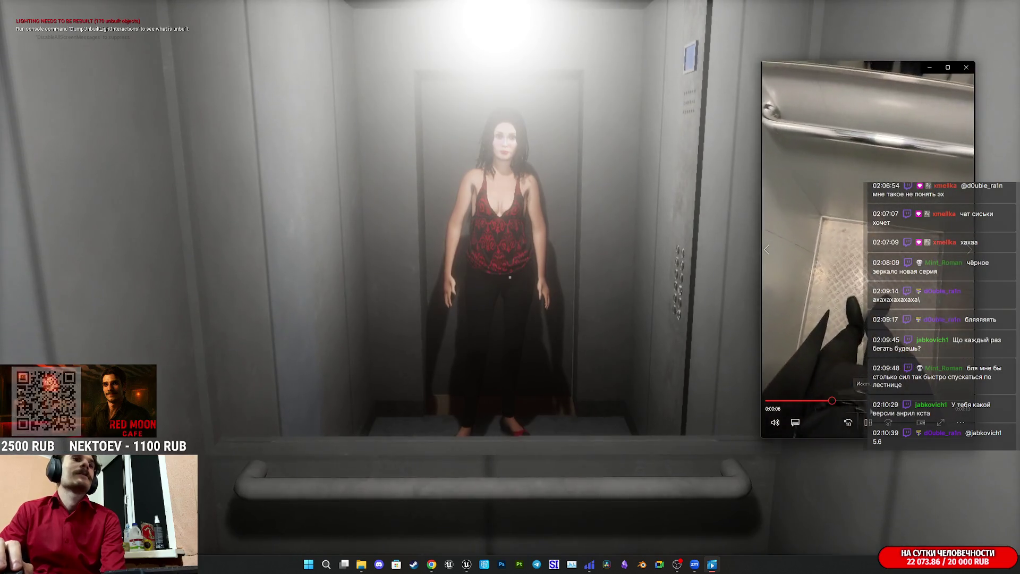
click(869, 422)
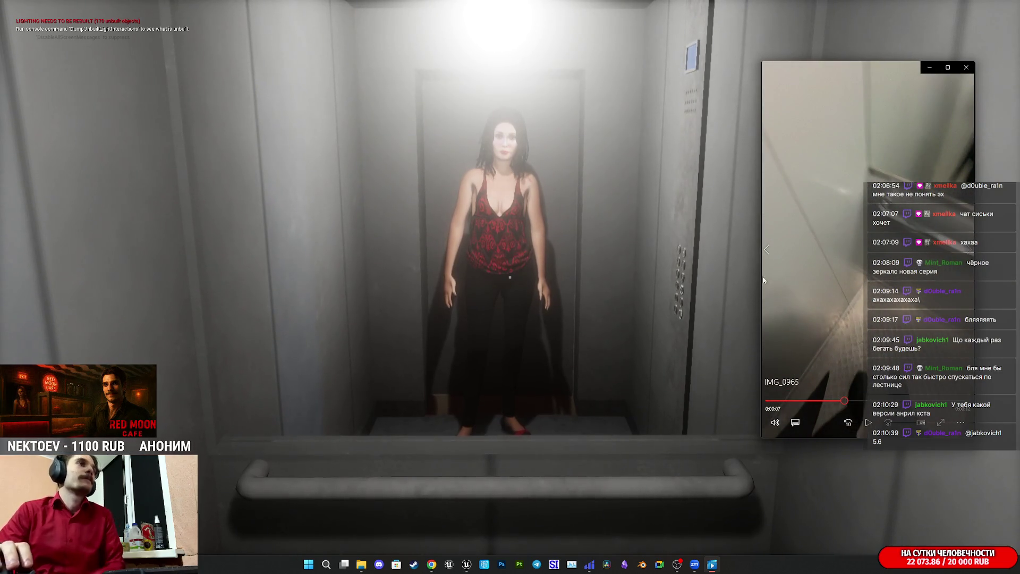
drag(844, 401, 802, 405)
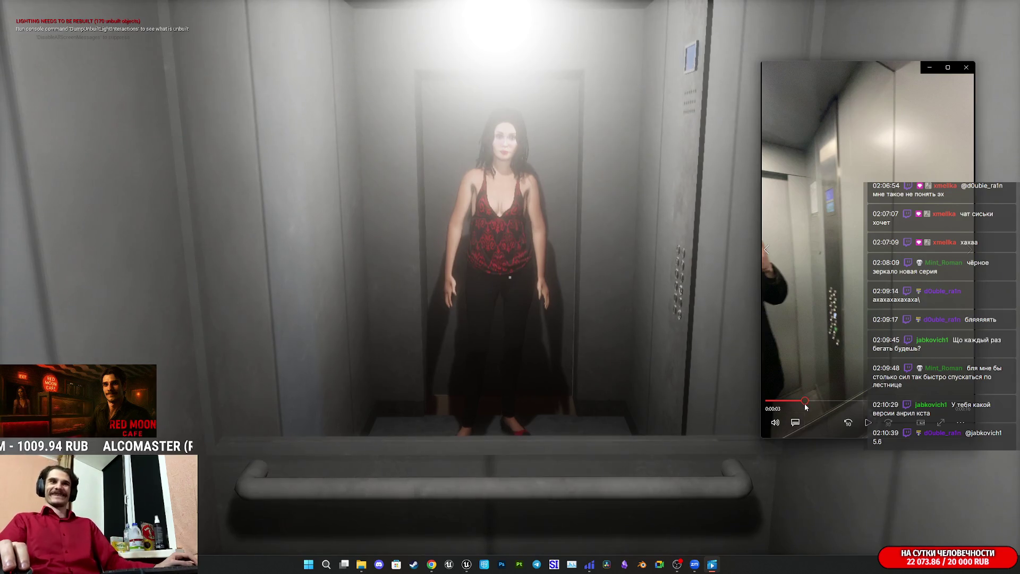
drag(800, 404, 806, 401)
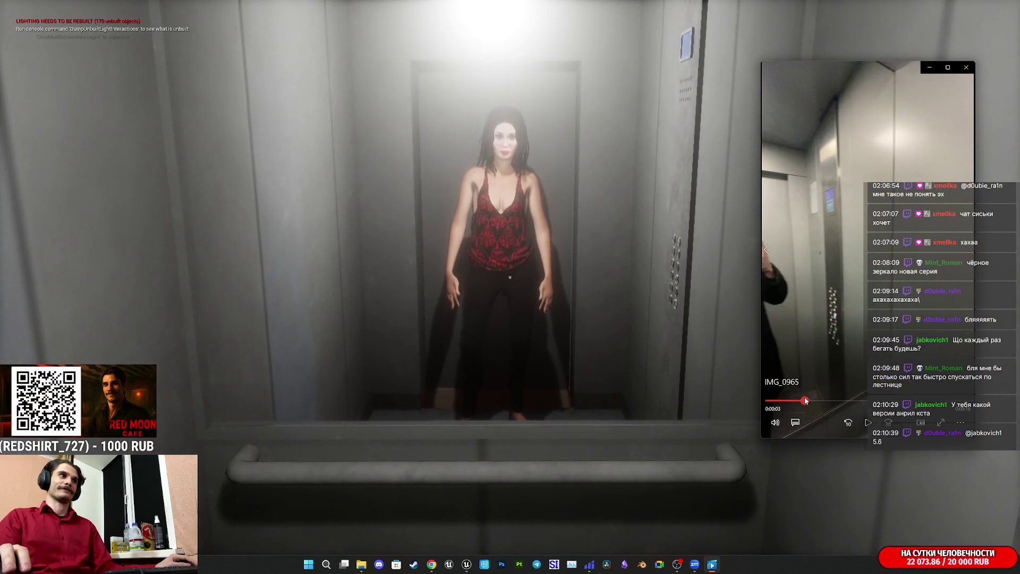
drag(805, 401, 814, 400)
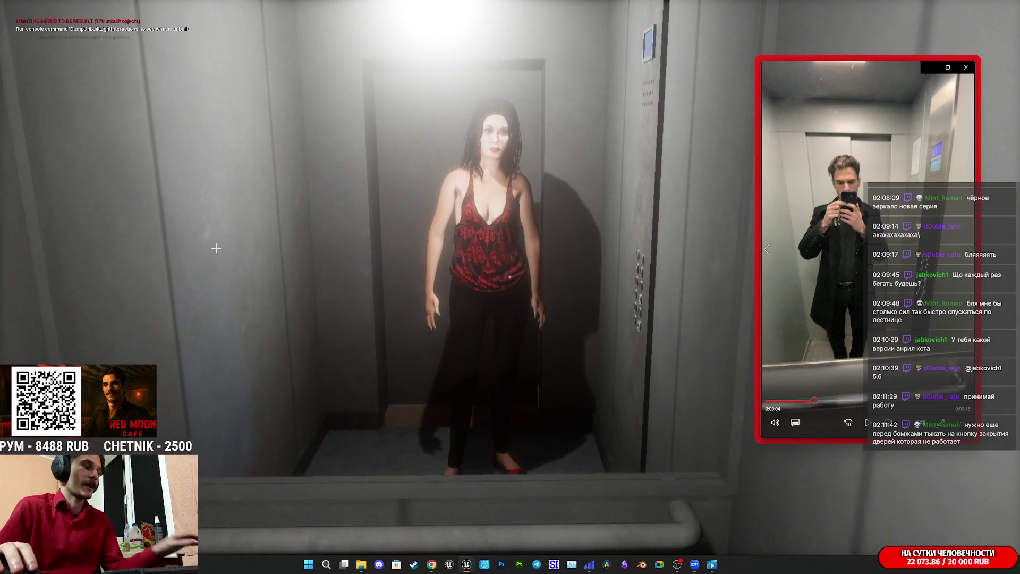
key(Escape)
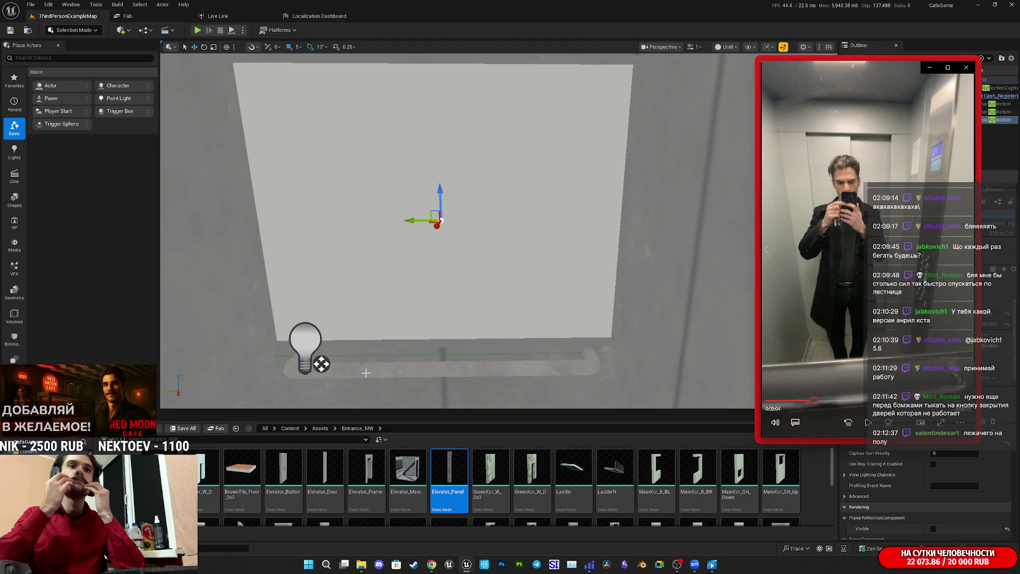
- Move the elevator's point light left toward the cabin's side wall
drag(403, 279, 478, 213)
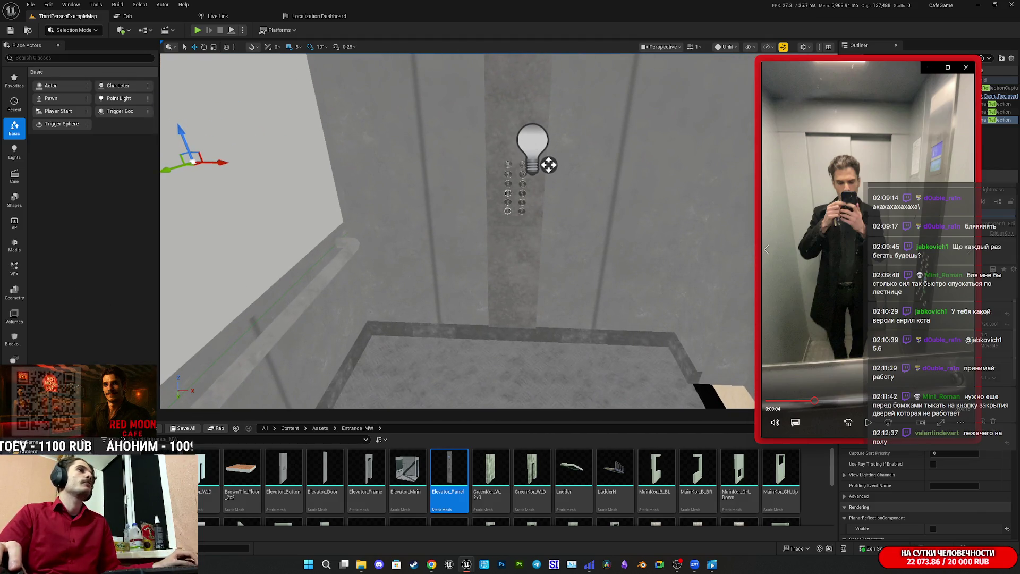
click(532, 143)
click(533, 143)
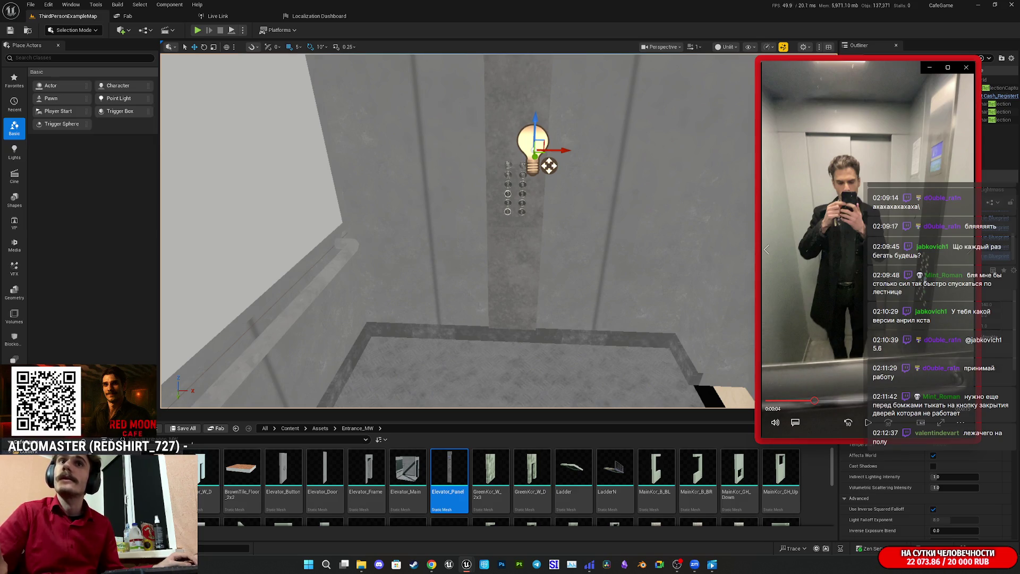
drag(495, 165, 282, 162)
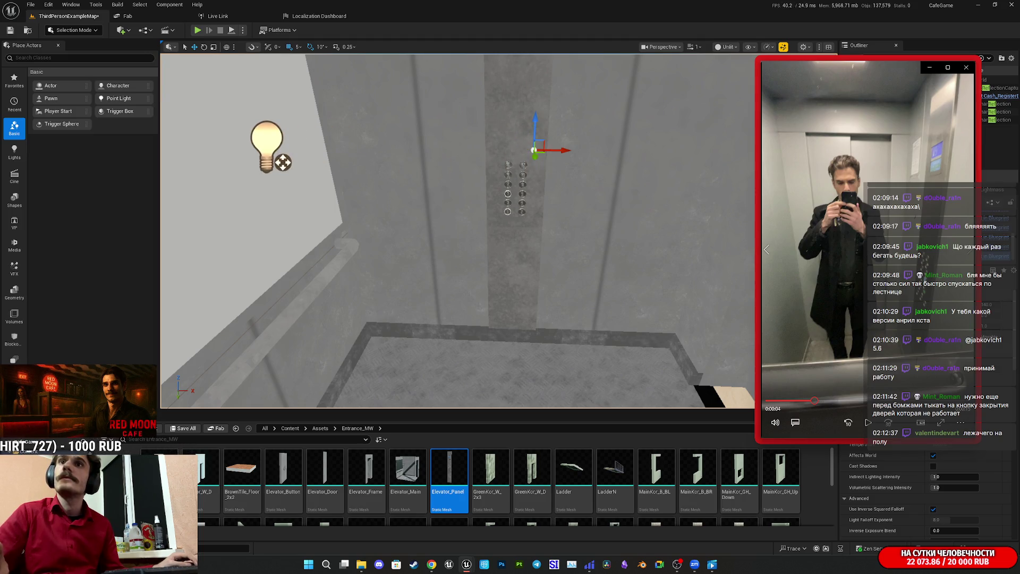
drag(283, 162, 187, 161)
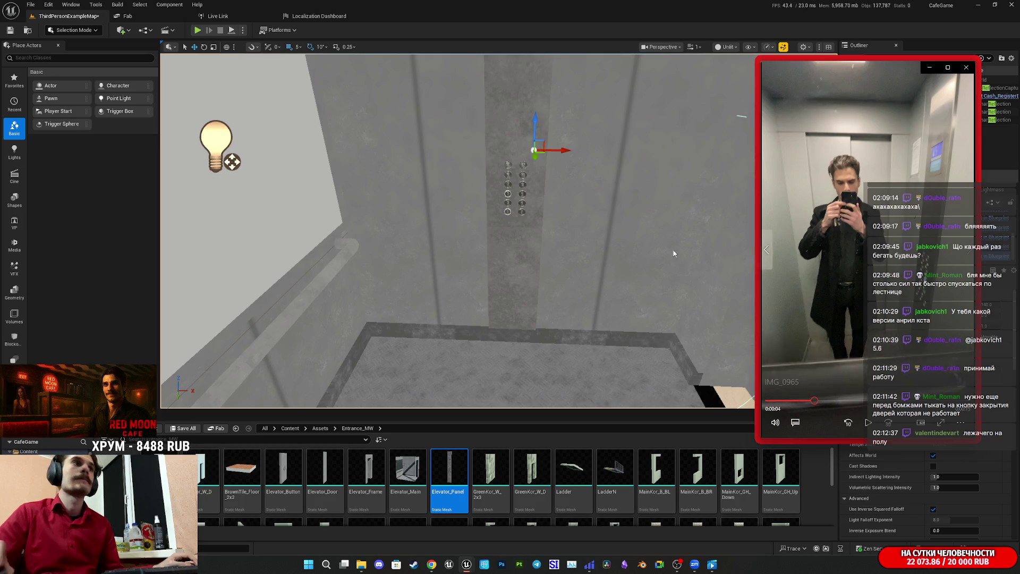
- Switch the viewport to Lit, close the reference video, and start a new playtest
click(726, 47)
click(732, 80)
scroll(457, 231, down, 10)
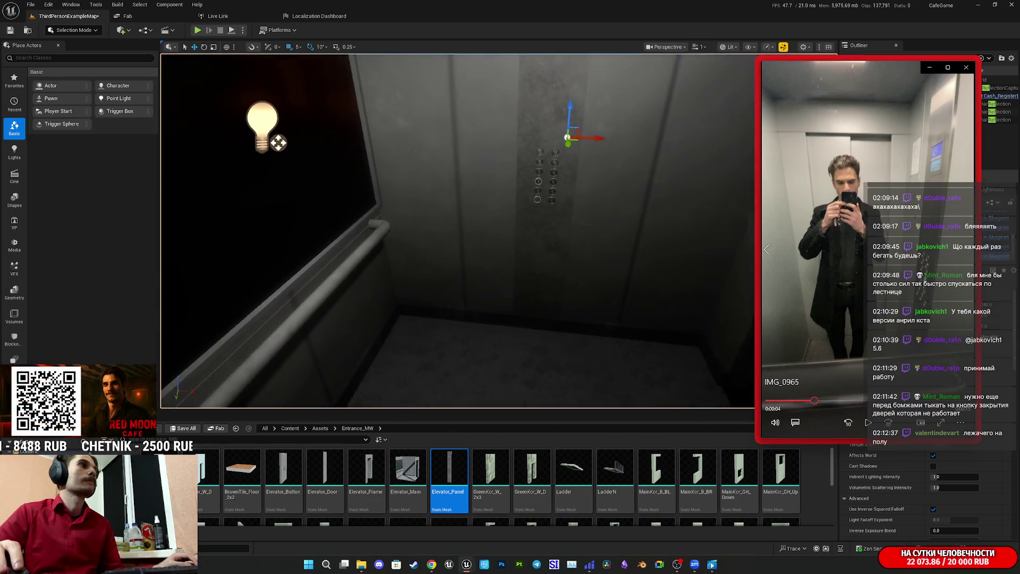
scroll(457, 231, up, 10)
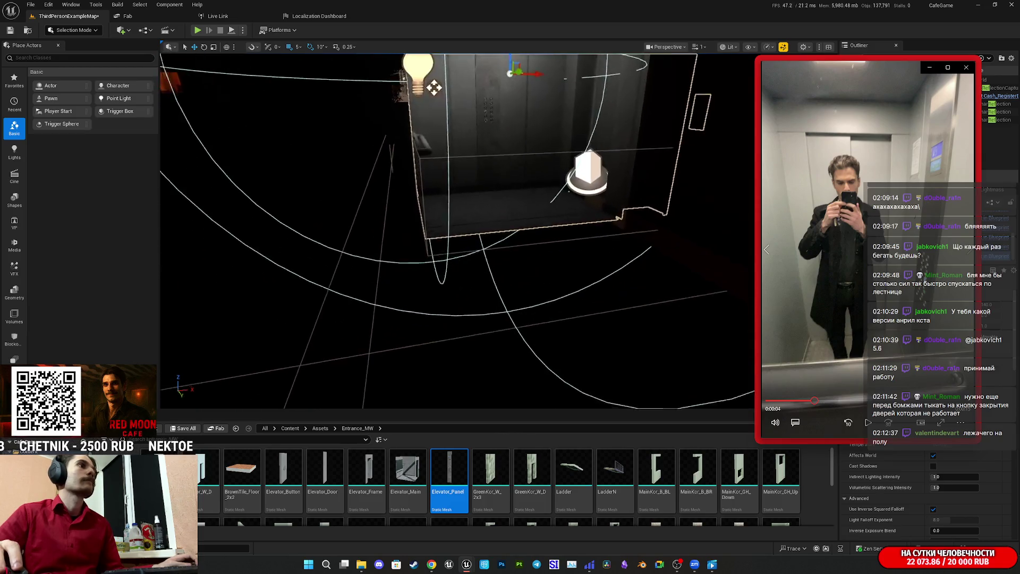
drag(457, 231, 504, 231)
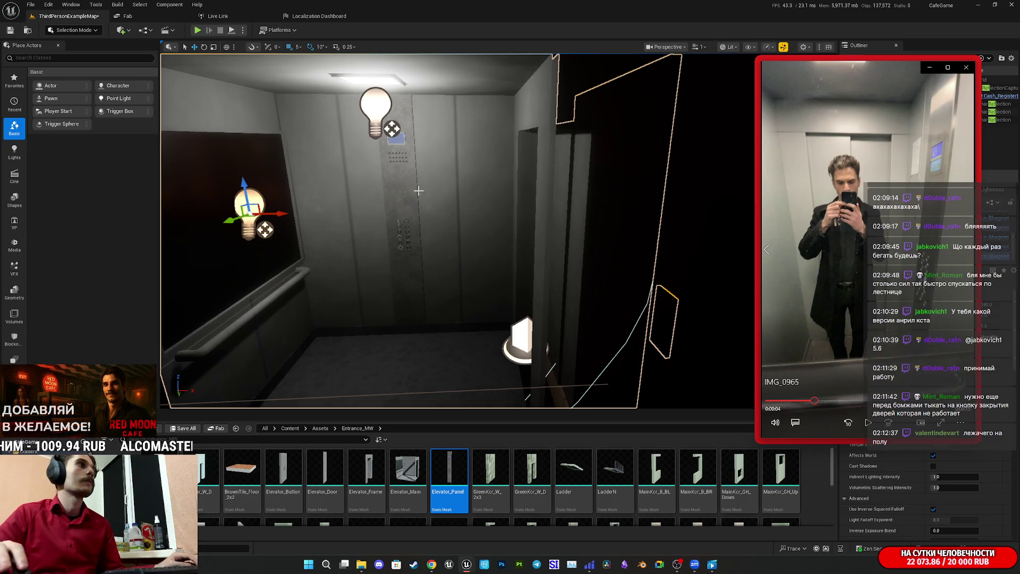
click(967, 68)
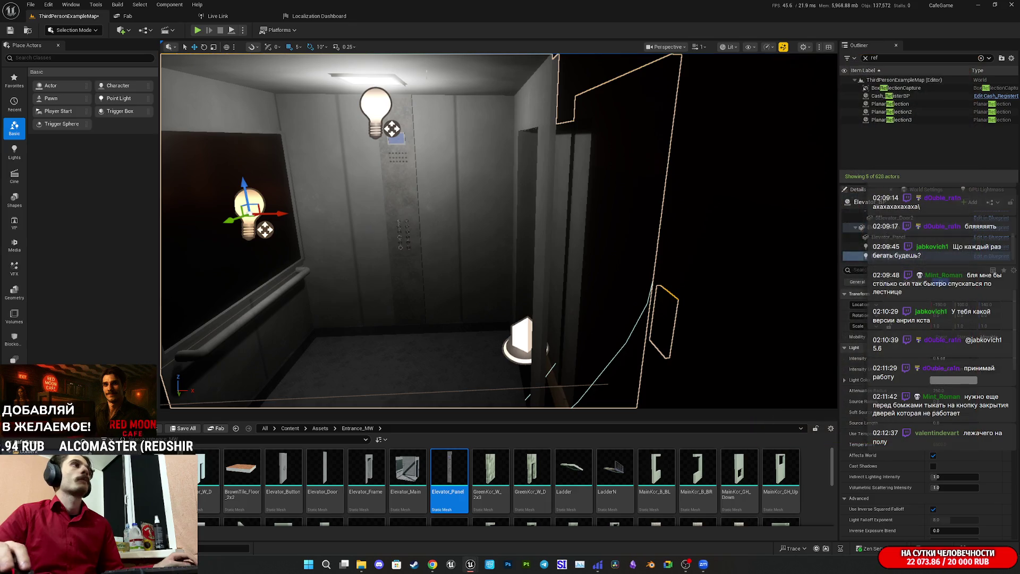
key(alt+p)
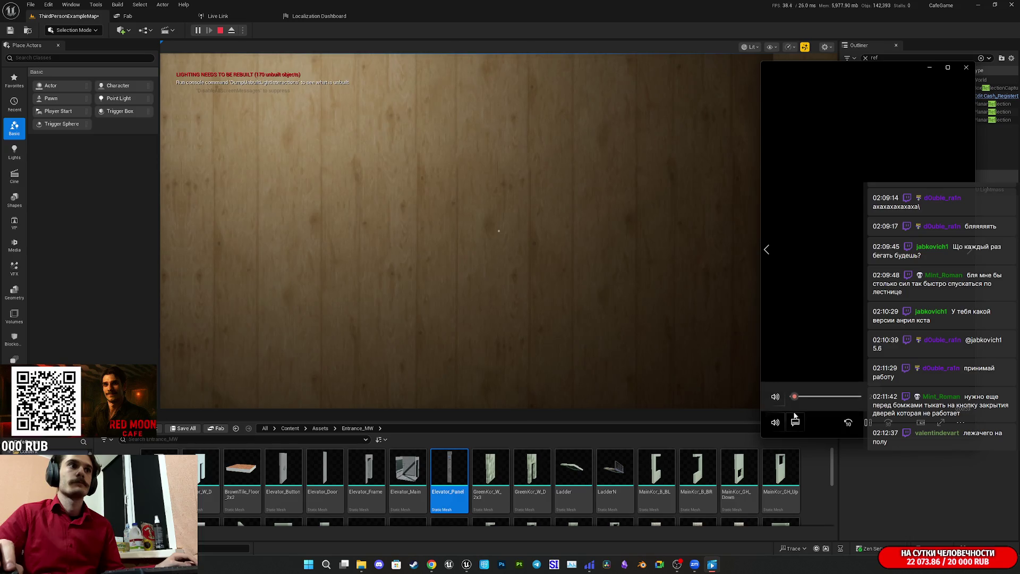
- Minimize the reference video, go full screen, and walk through the corridor to the stairs
mouse_move(925, 227)
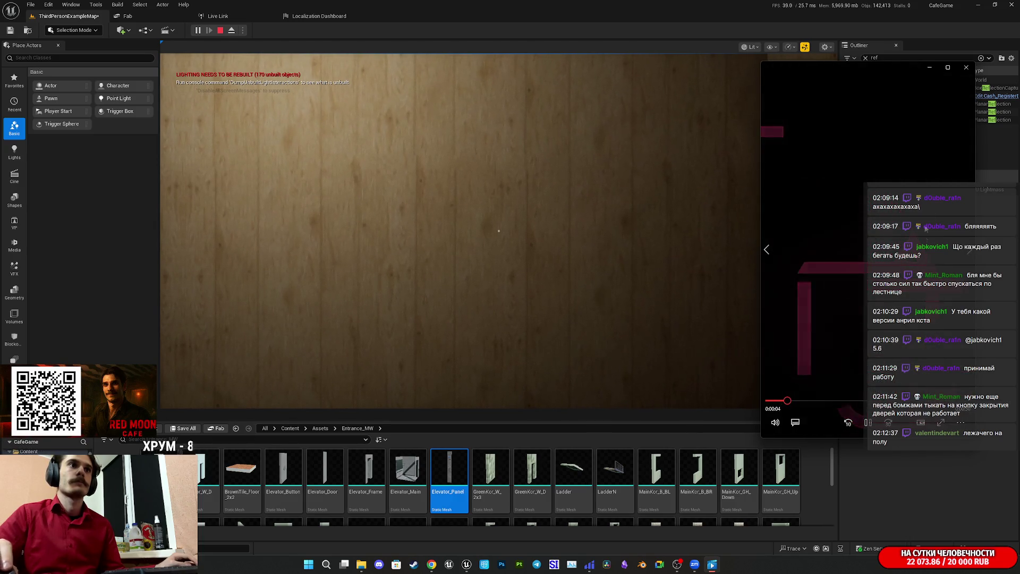
click(930, 68)
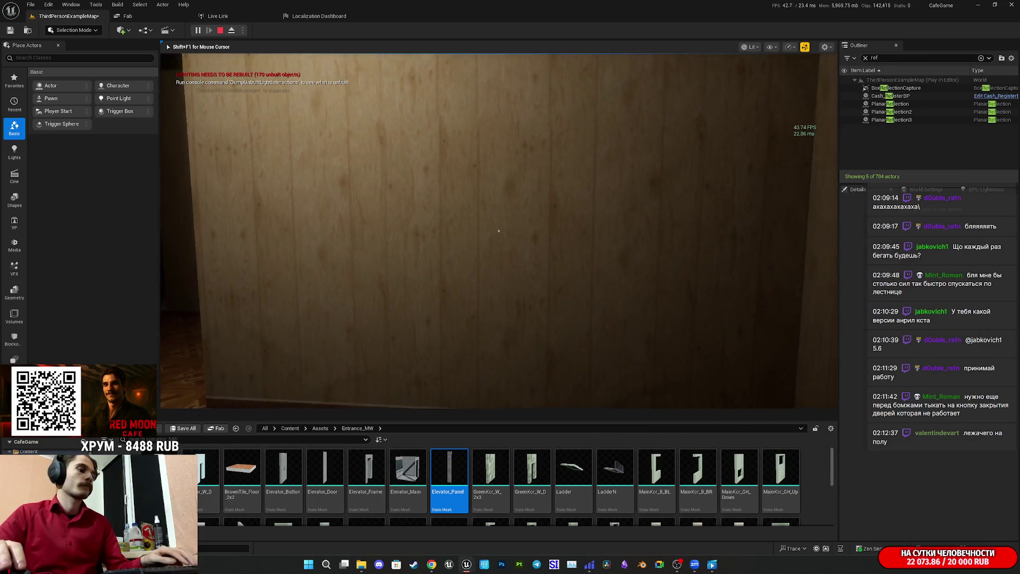
key(F11)
key(w)
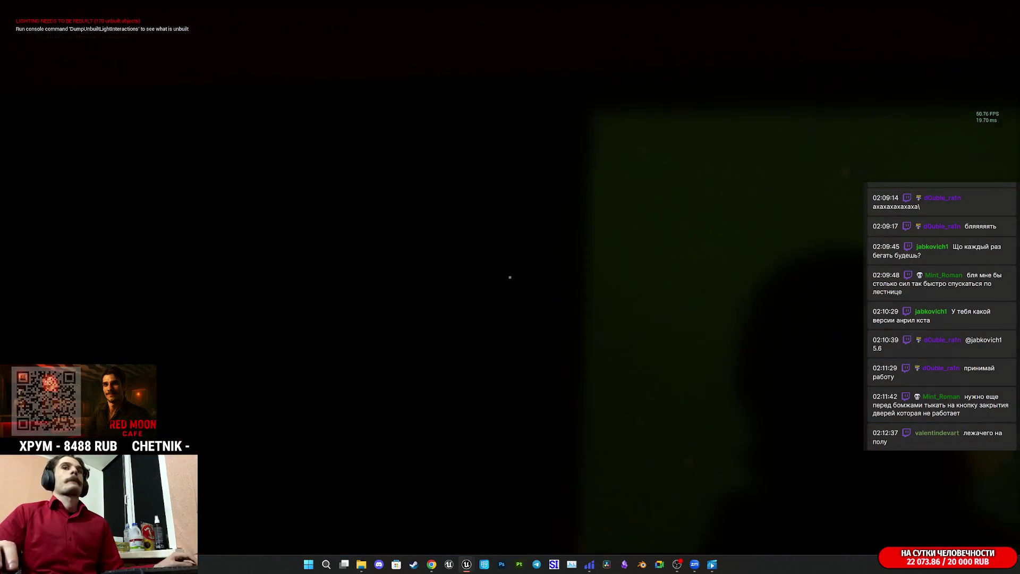
key(w)
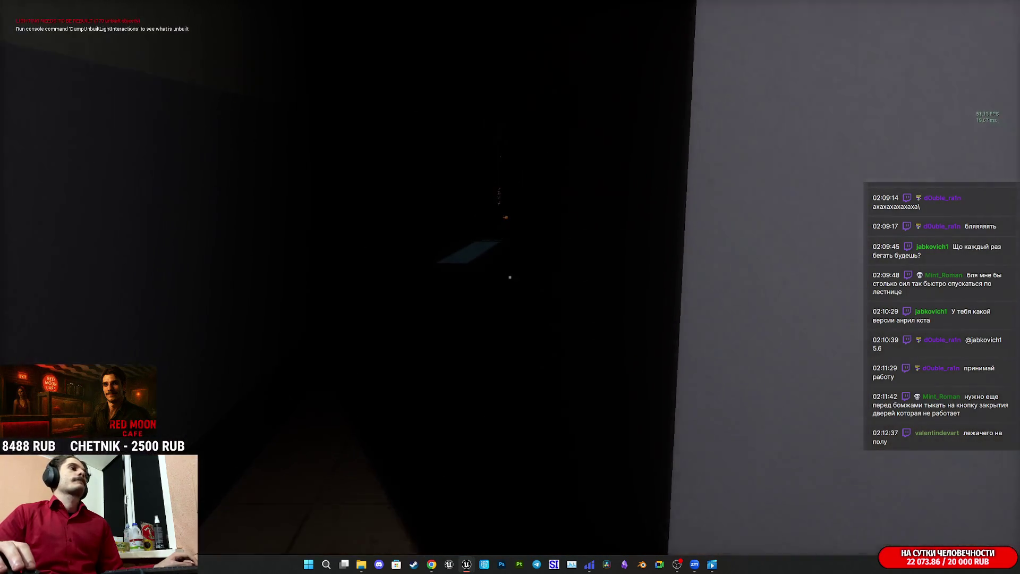
key(w)
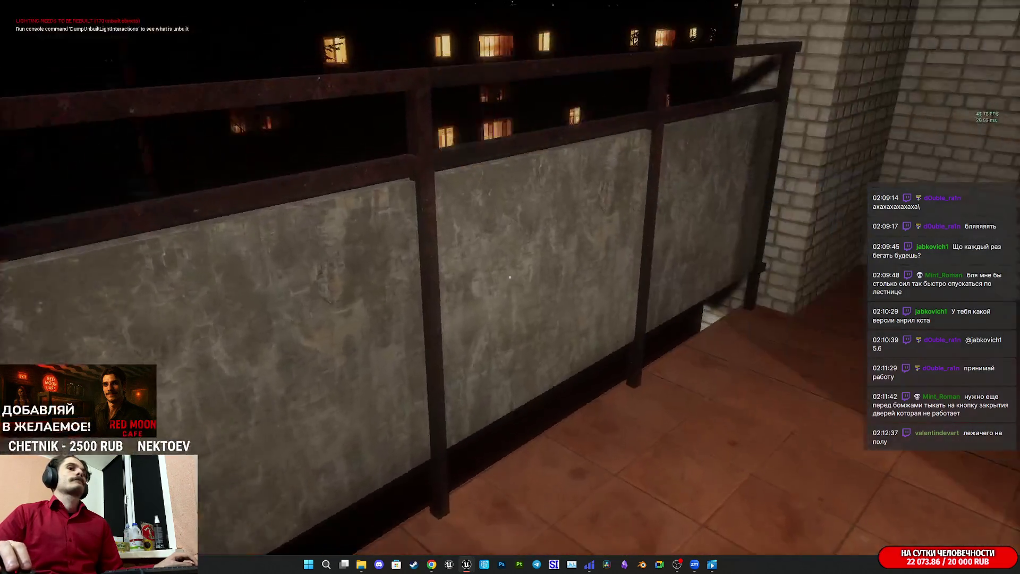
key(w)
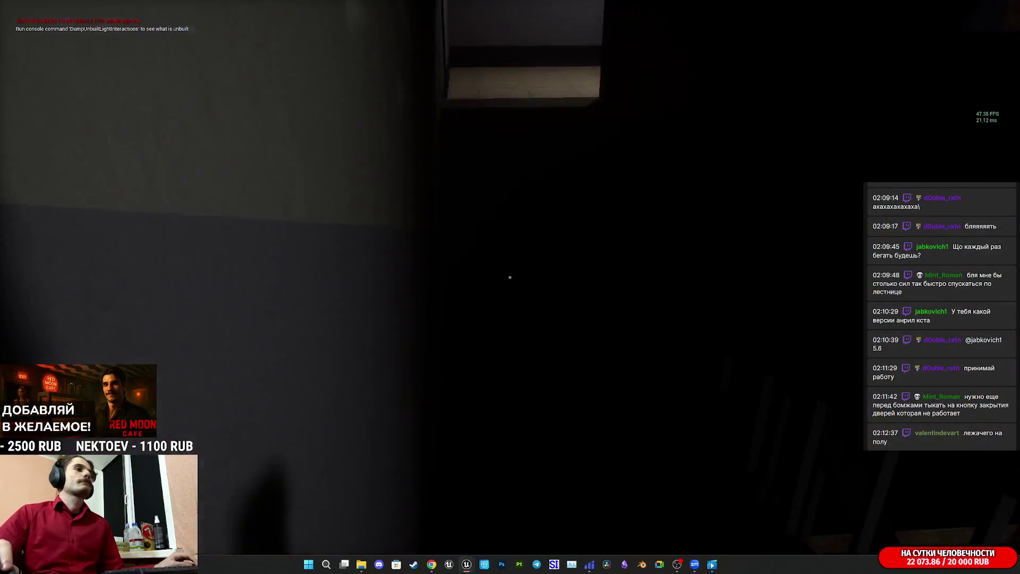
key(w)
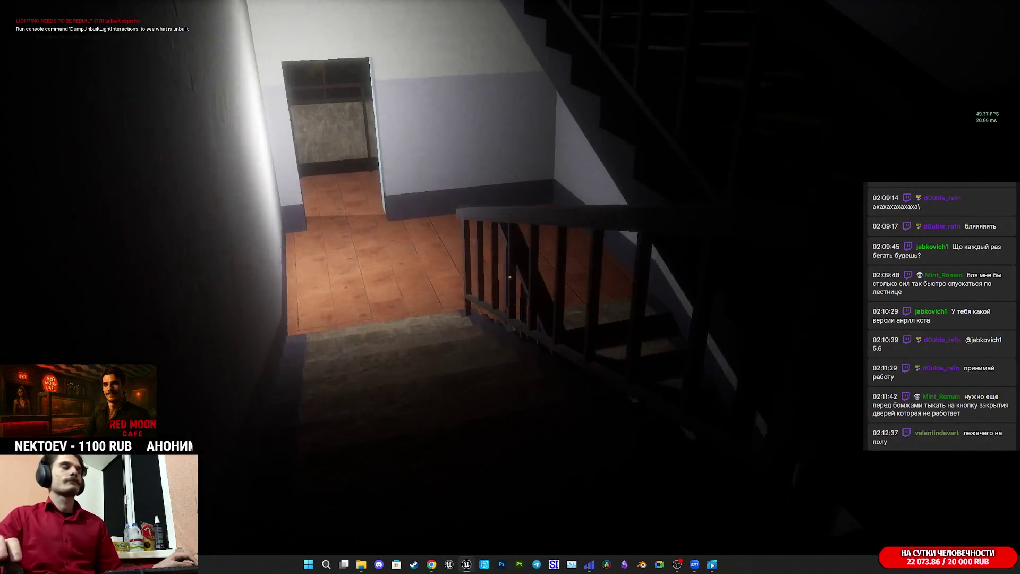
- Descend the stairwell to the elevator doors, watch the scene, then stop the playtest
key(w)
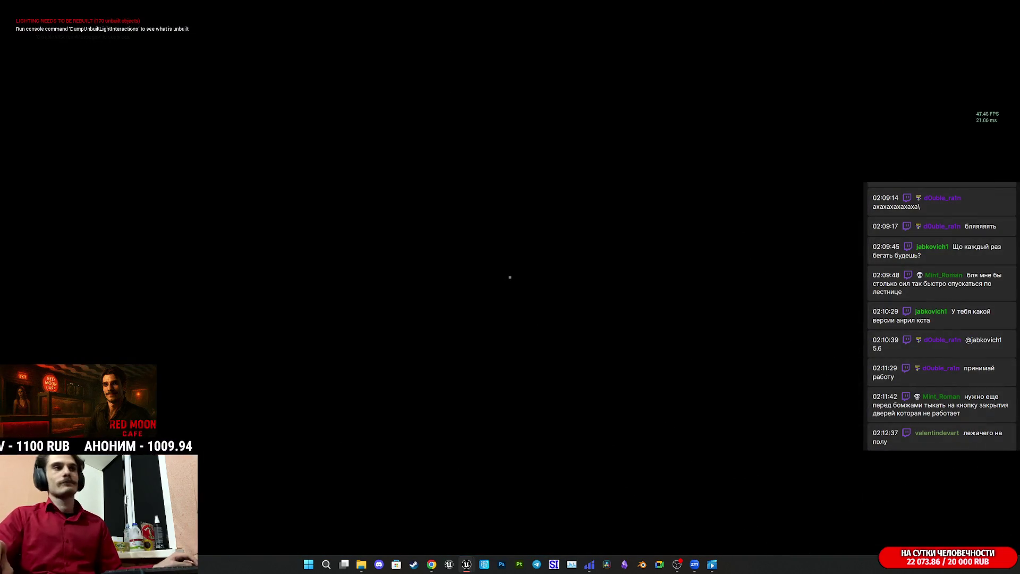
key(w)
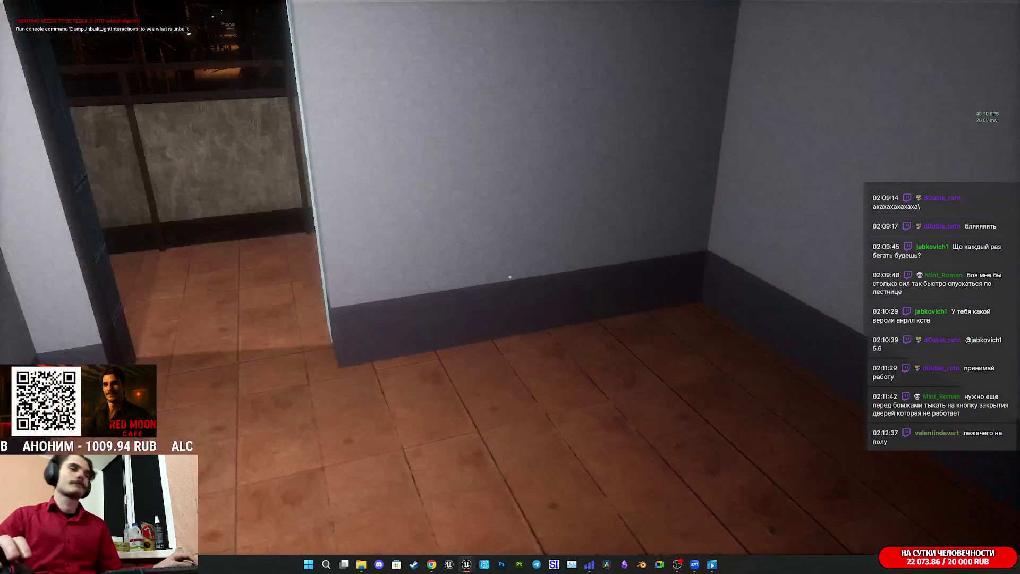
key(w)
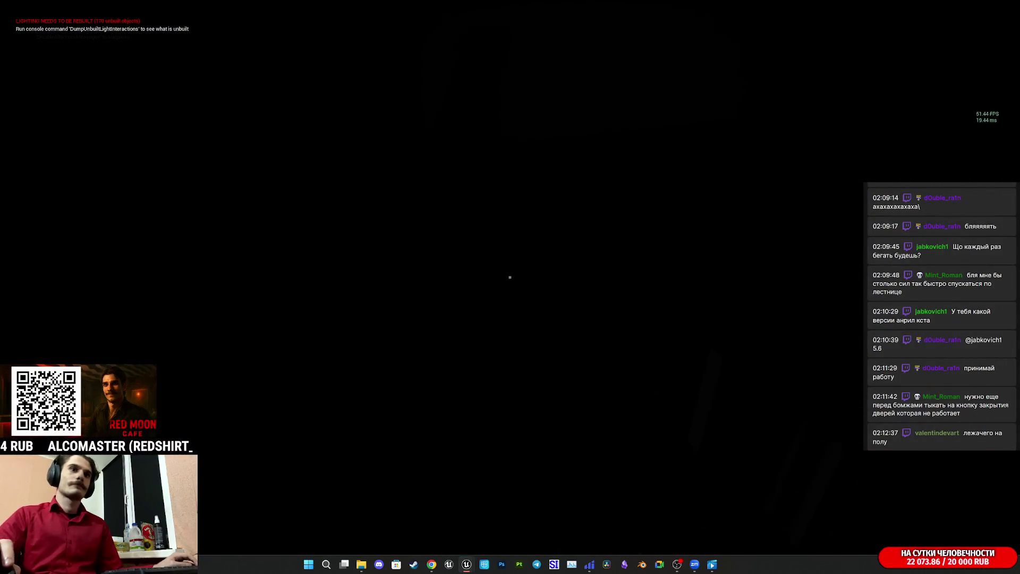
key(w)
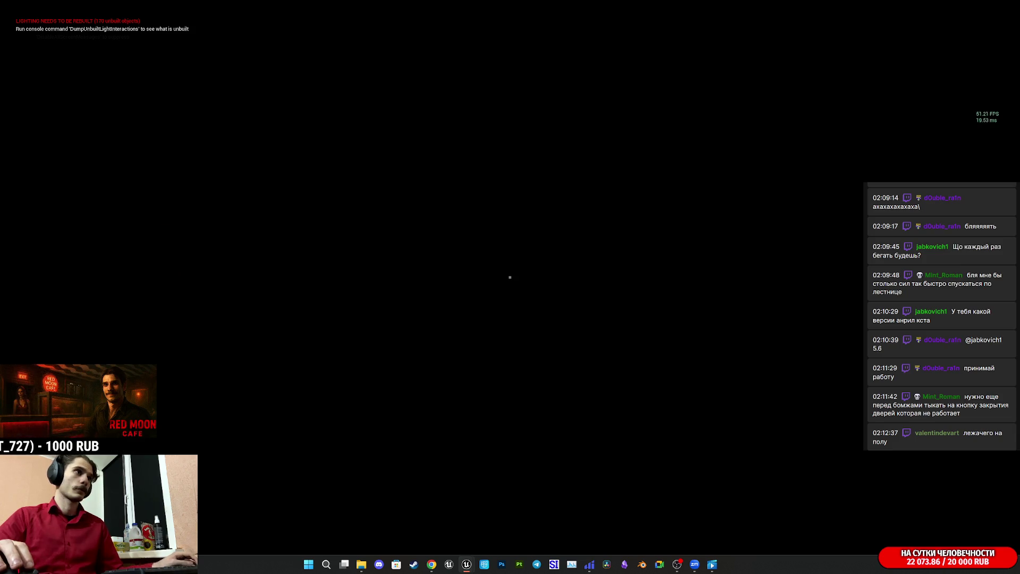
key(w)
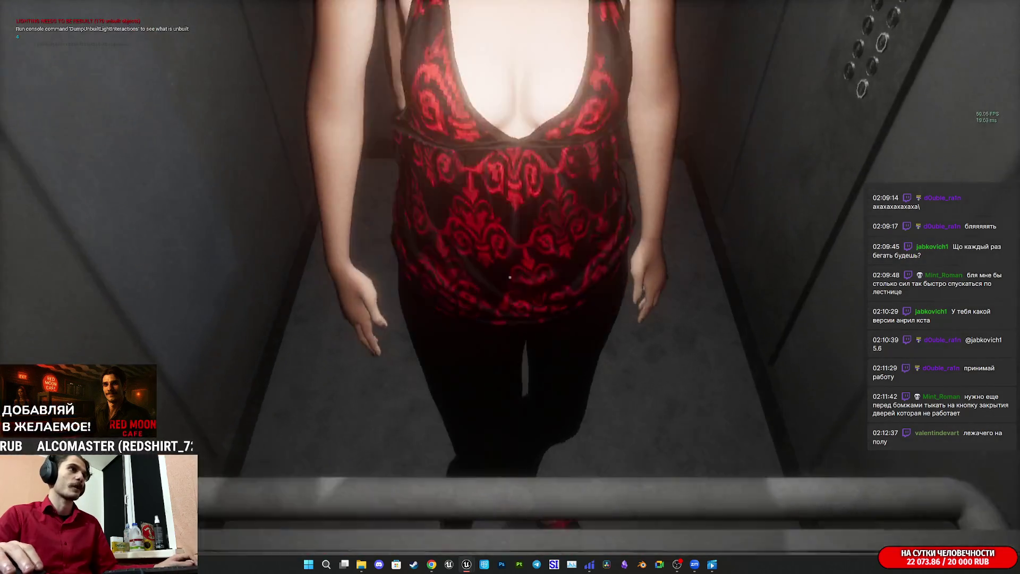
key(Escape)
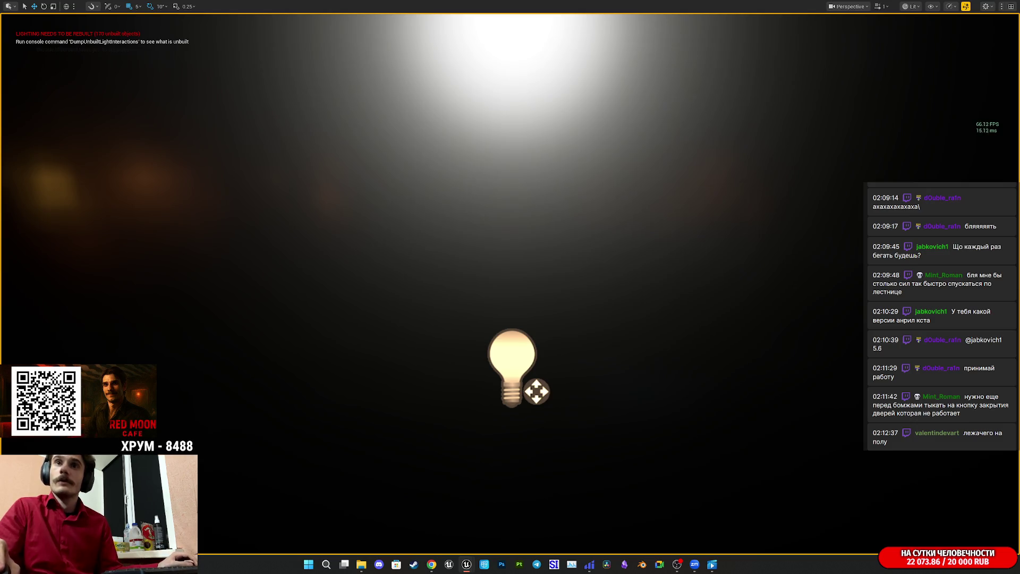
- Fly through the elevator past its ceiling light to the handrail, then start Play-in-Editor
mouse_move(684, 323)
mouse_down()
mouse_move(653, 372)
mouse_move(670, 330)
mouse_move(674, 351)
mouse_move(589, 396)
mouse_up()
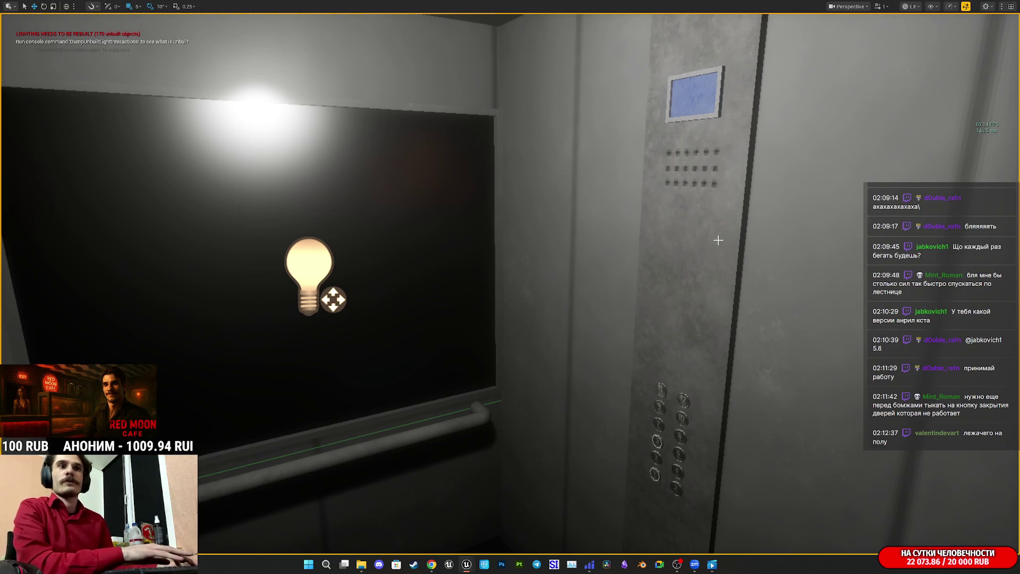
key(alt+p)
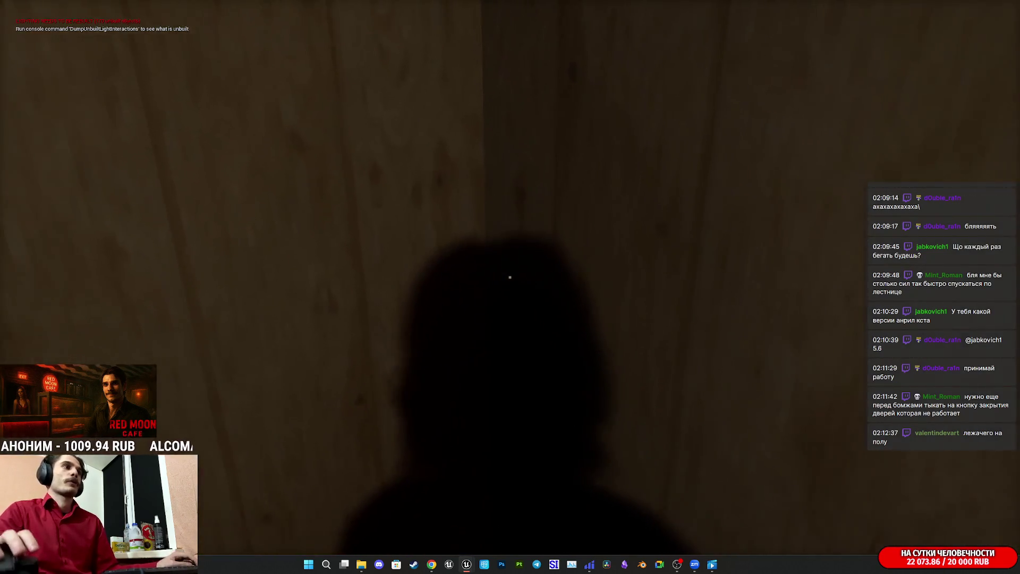
- Walk from the wooden corridor through the lit rooms, down the stairwell into the elevator with the woman
key(w)
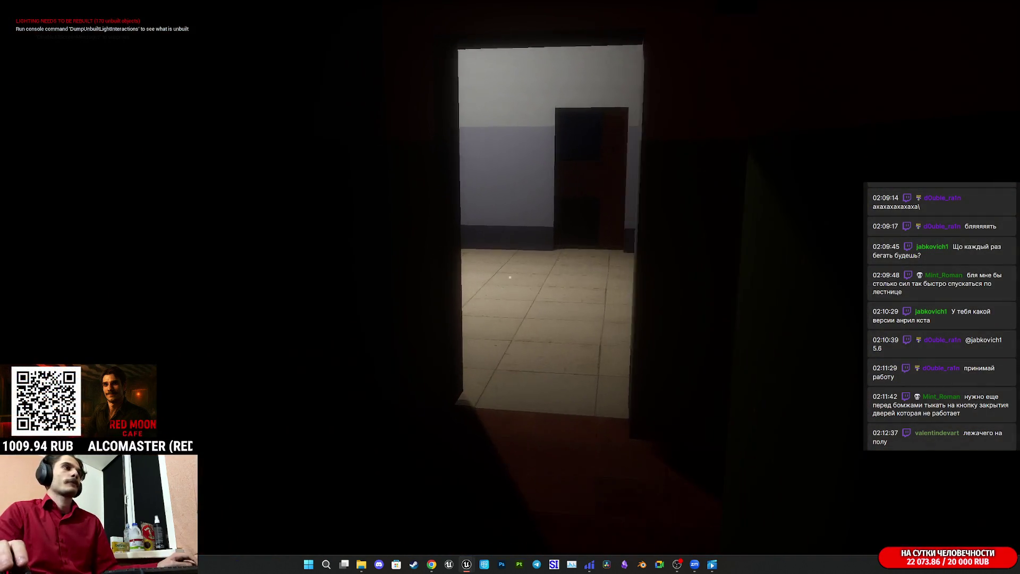
key(w)
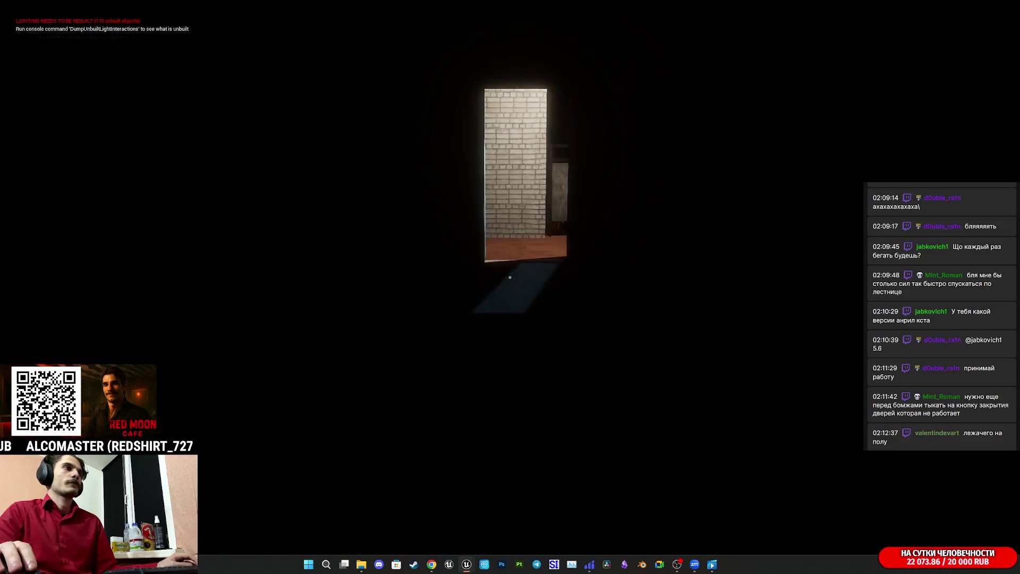
key(w)
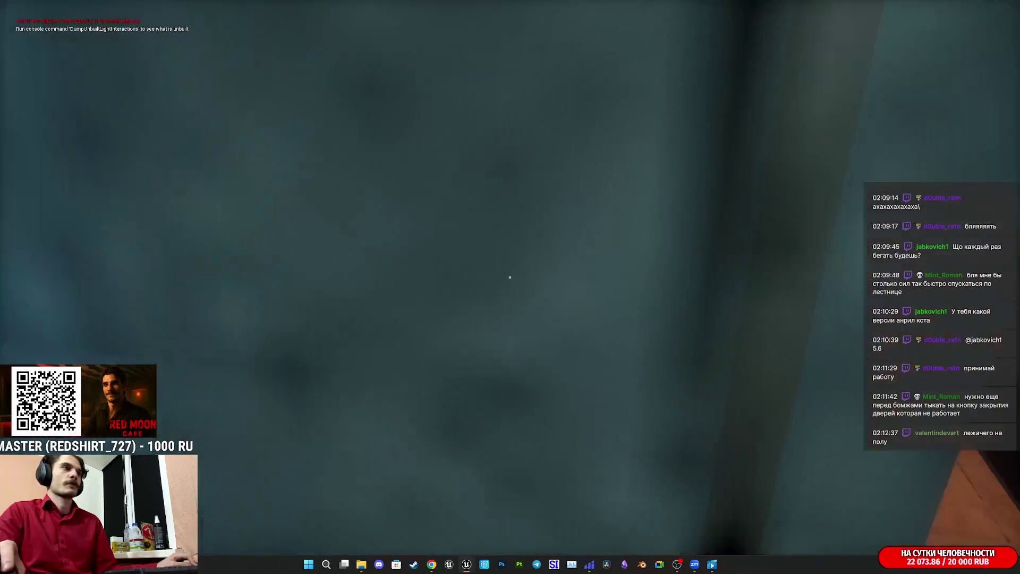
key(w)
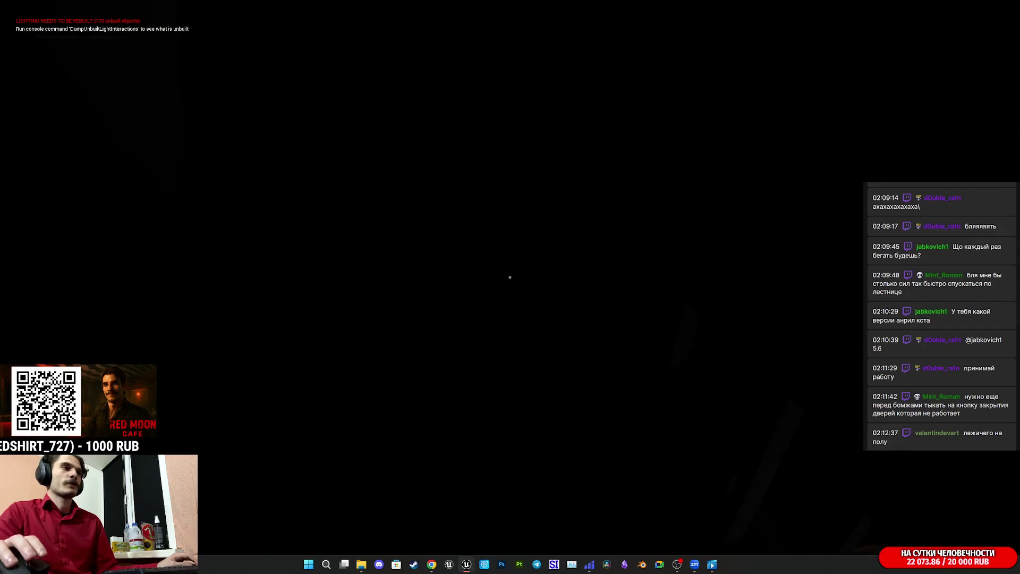
key(w)
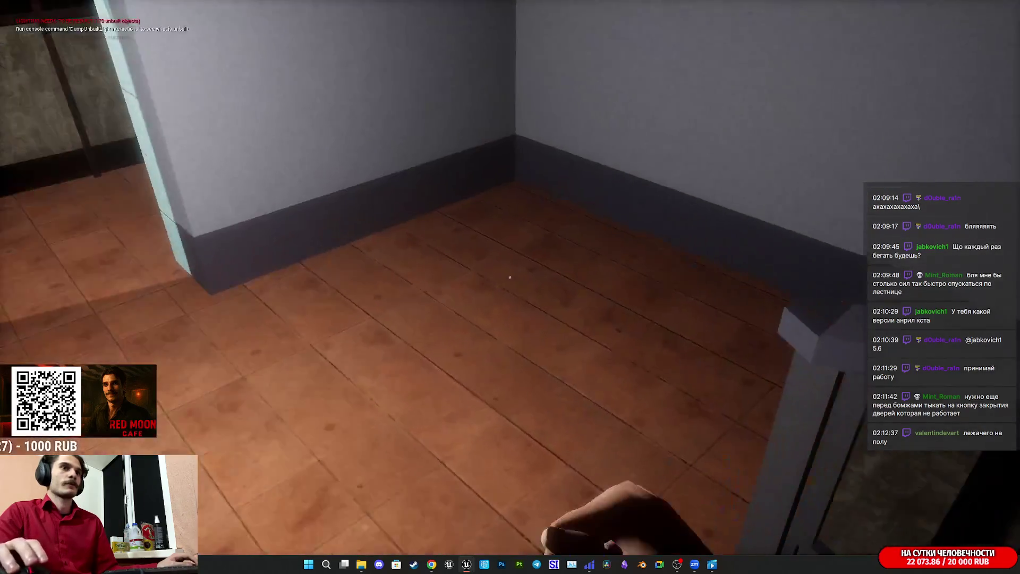
key(w)
key(w)
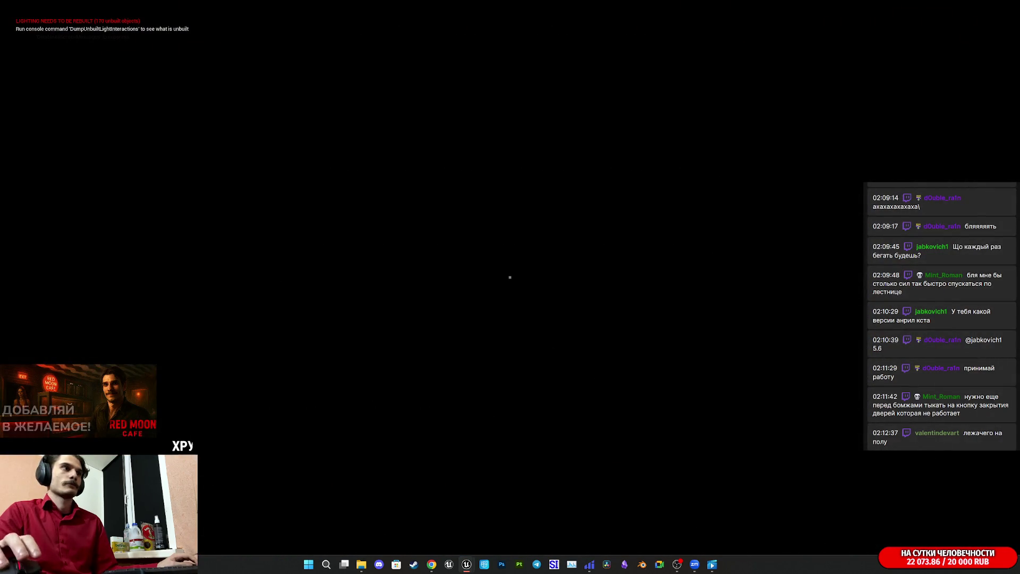
key(w)
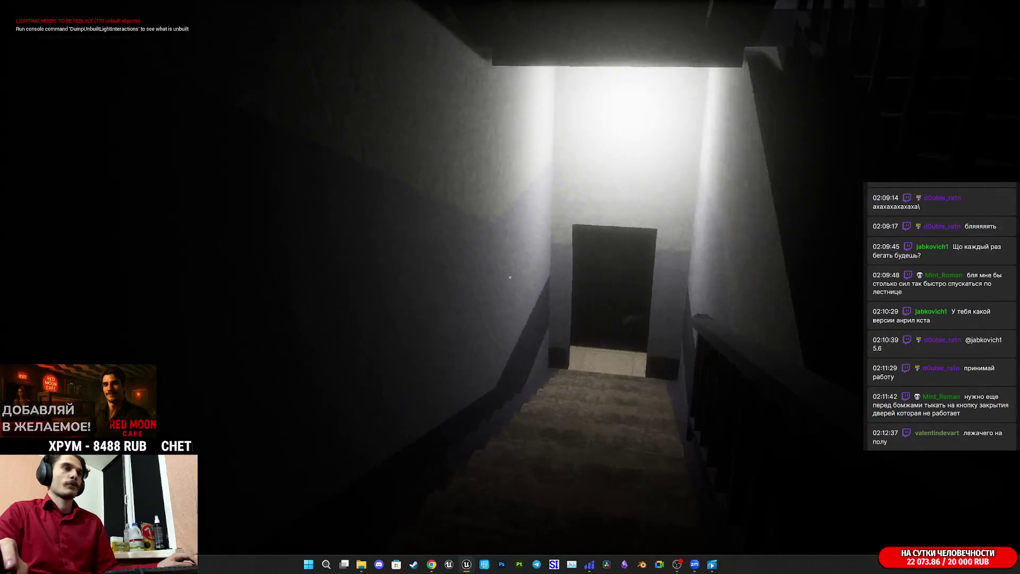
key(w)
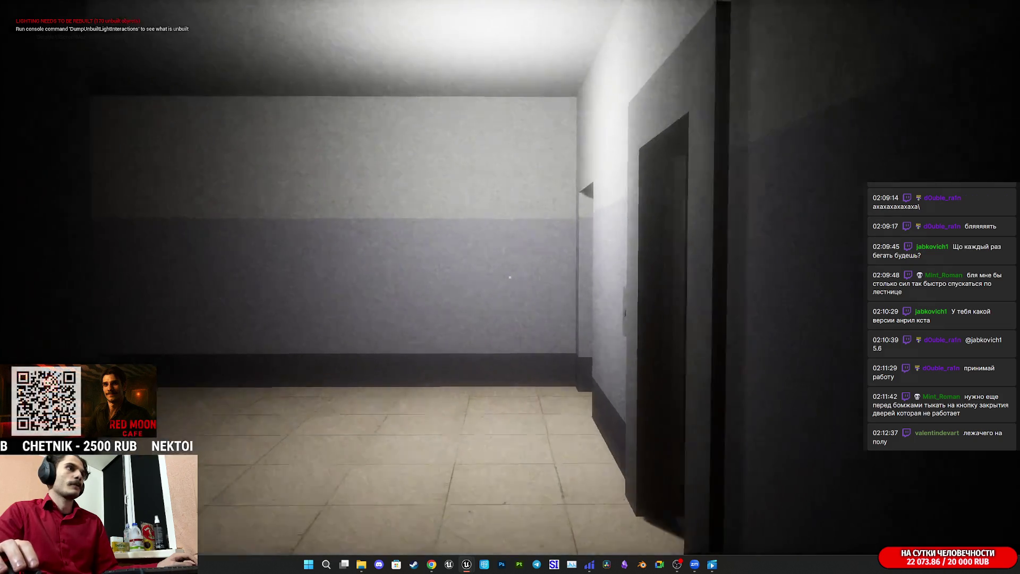
mouse_move(510, 277)
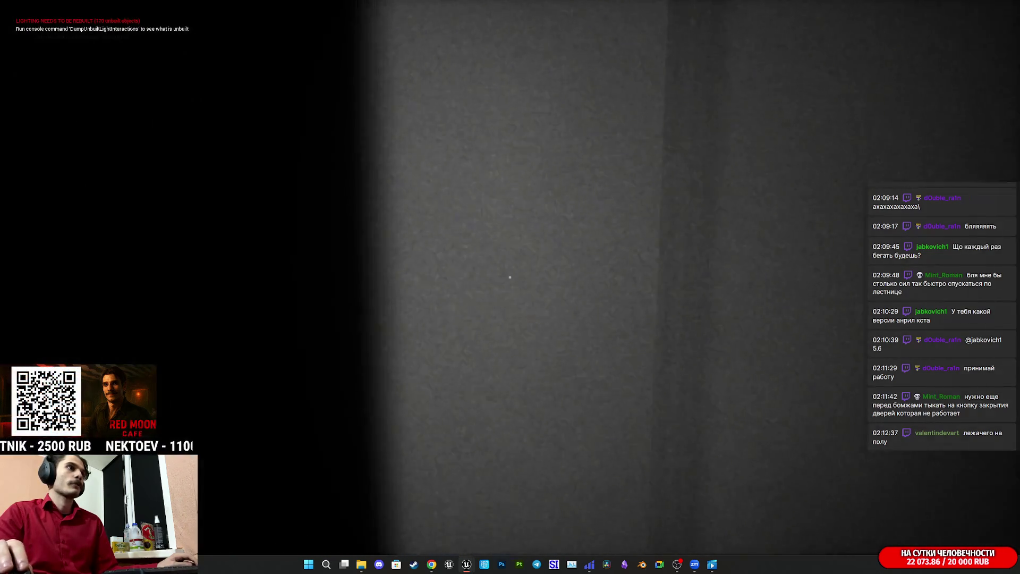
- Step toward the woman in the elevator, then back out into the lobby facing the doors
key(w)
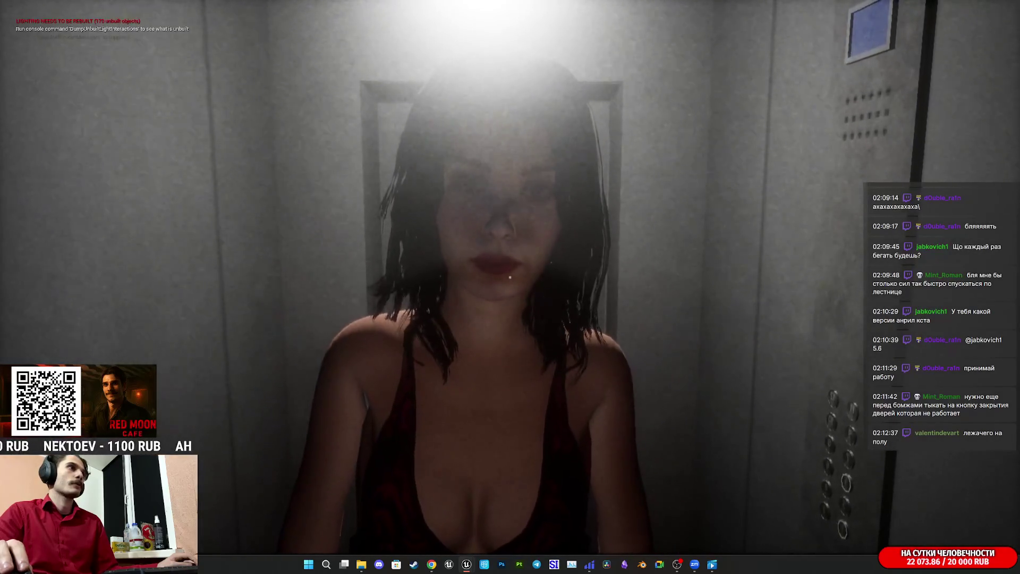
key(s)
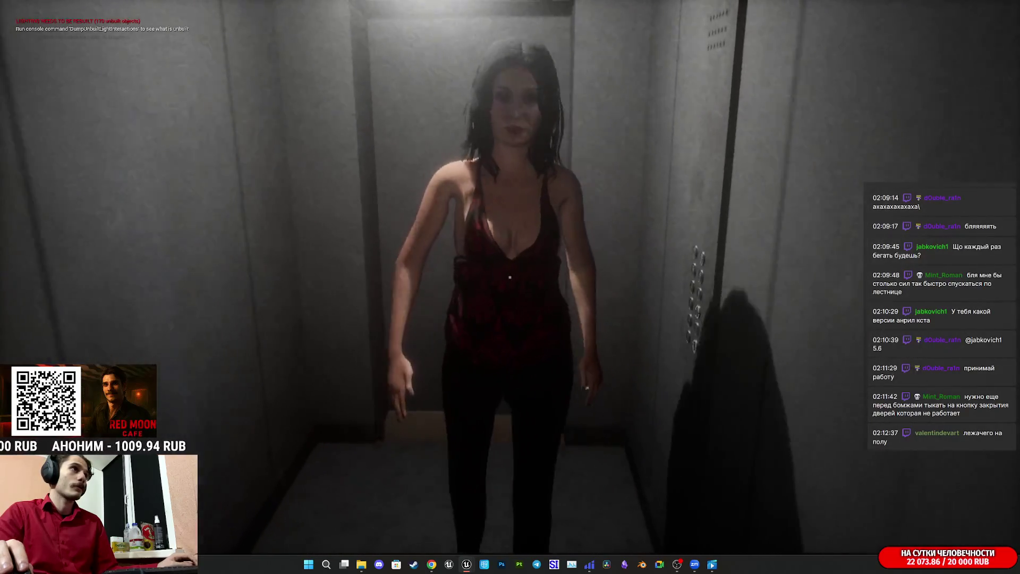
key(s)
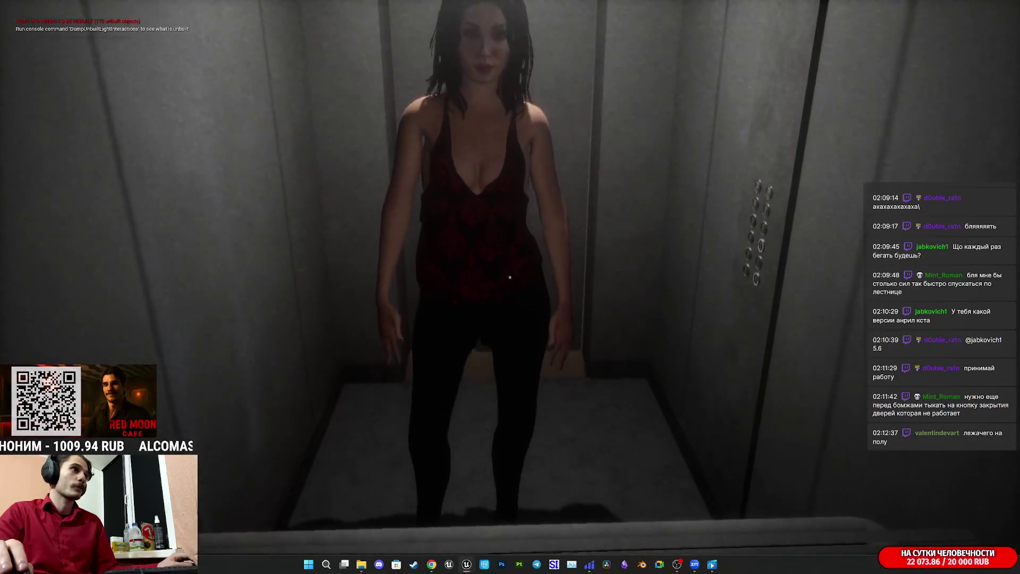
key(s)
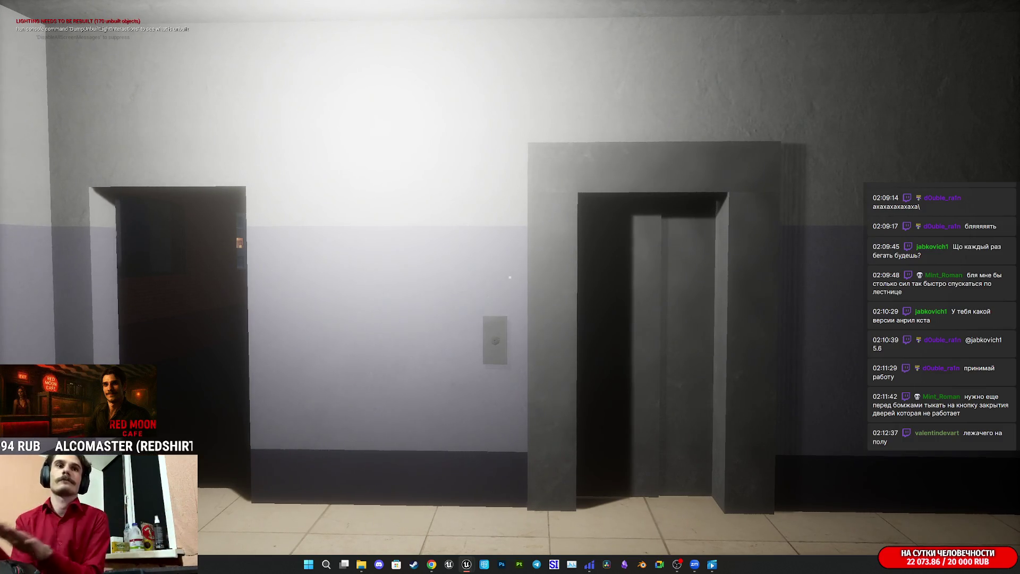
- Use the call button to open the elevator with the woman inside, then end the playtest
key(w)
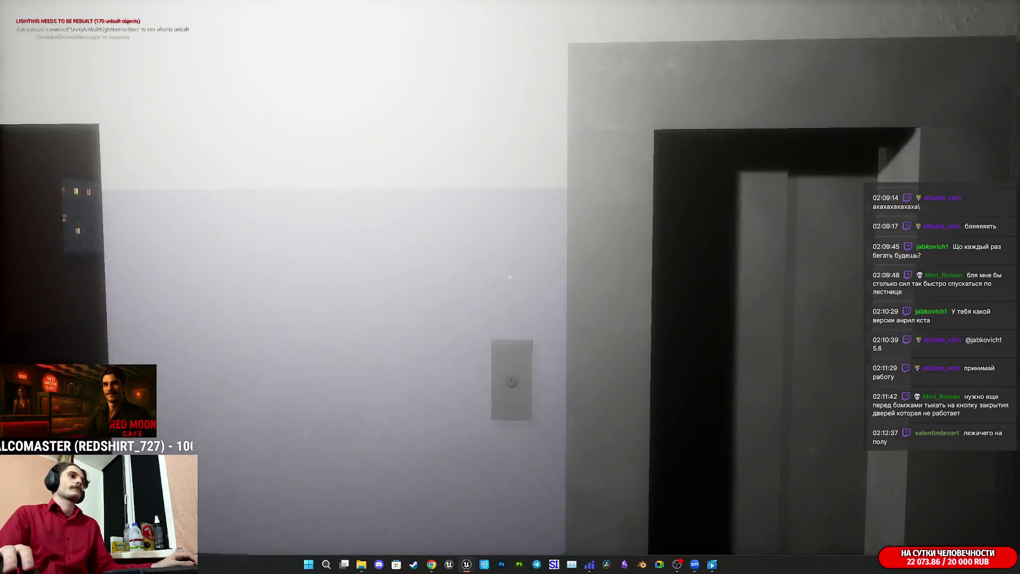
key(w)
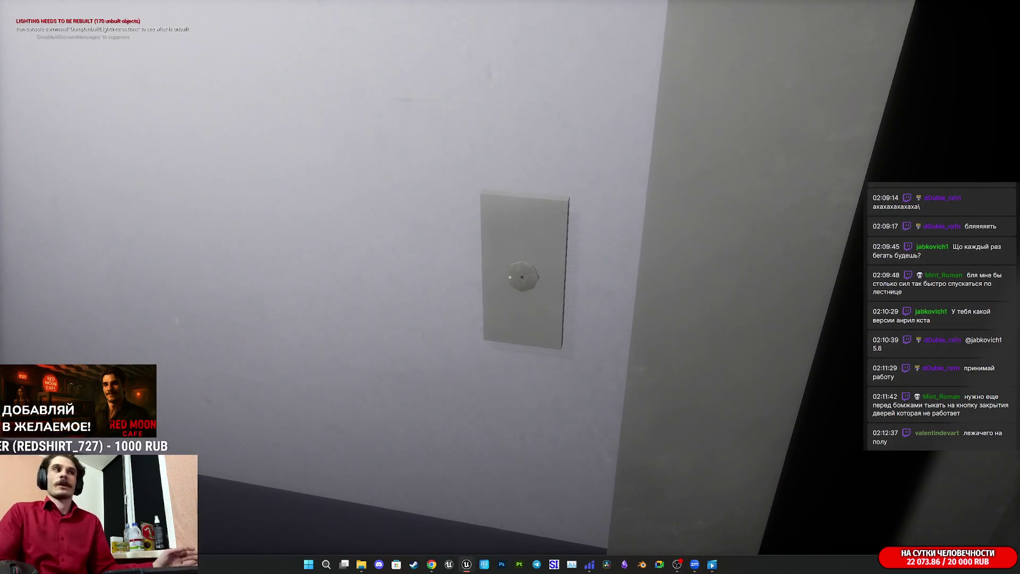
click(510, 277)
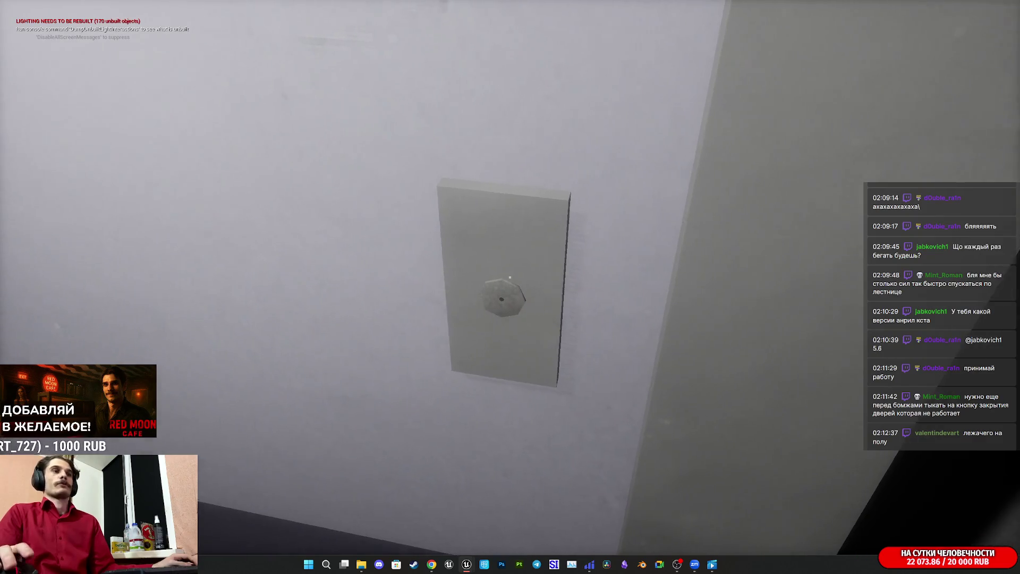
key(s)
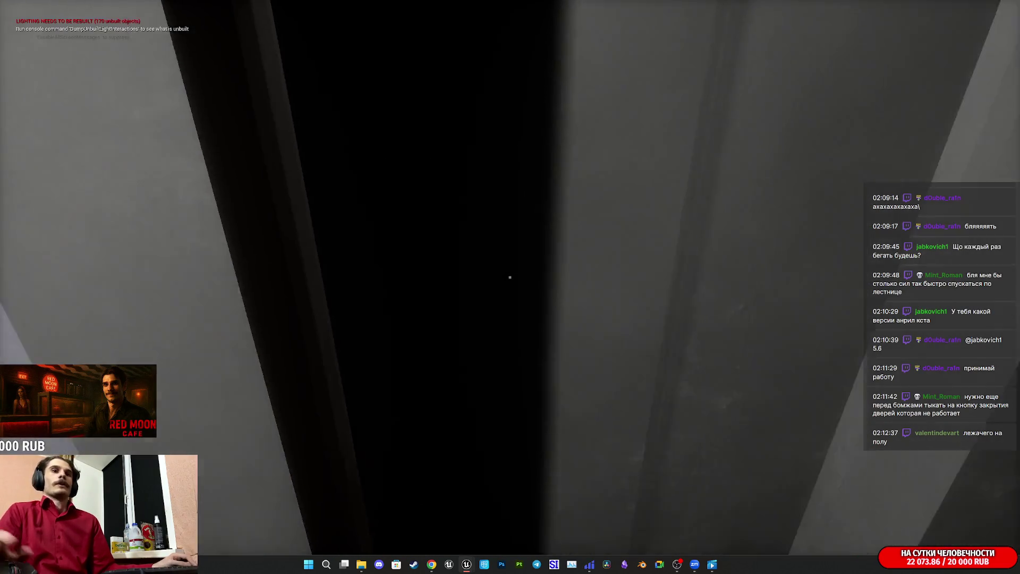
key(w)
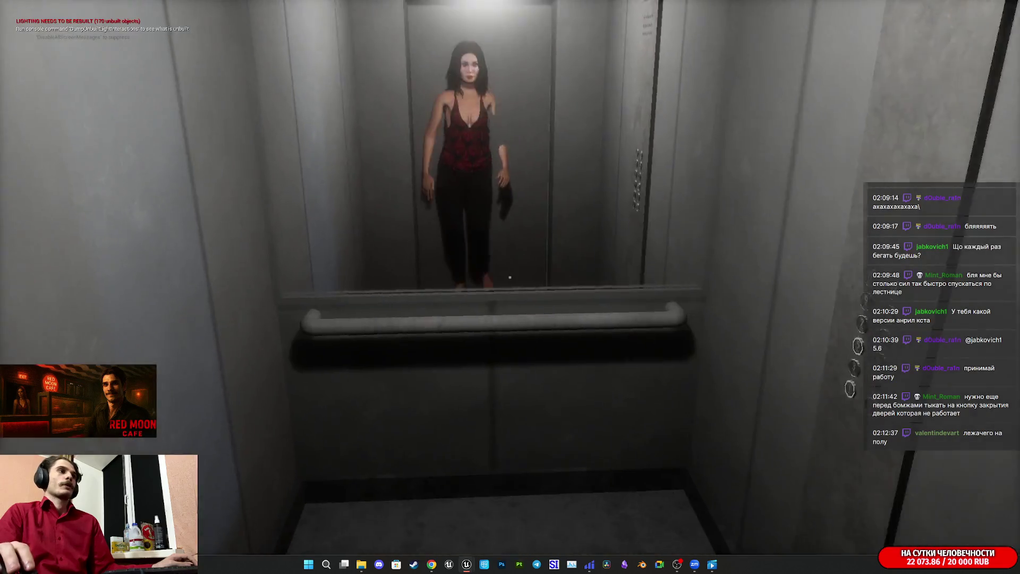
key(Escape)
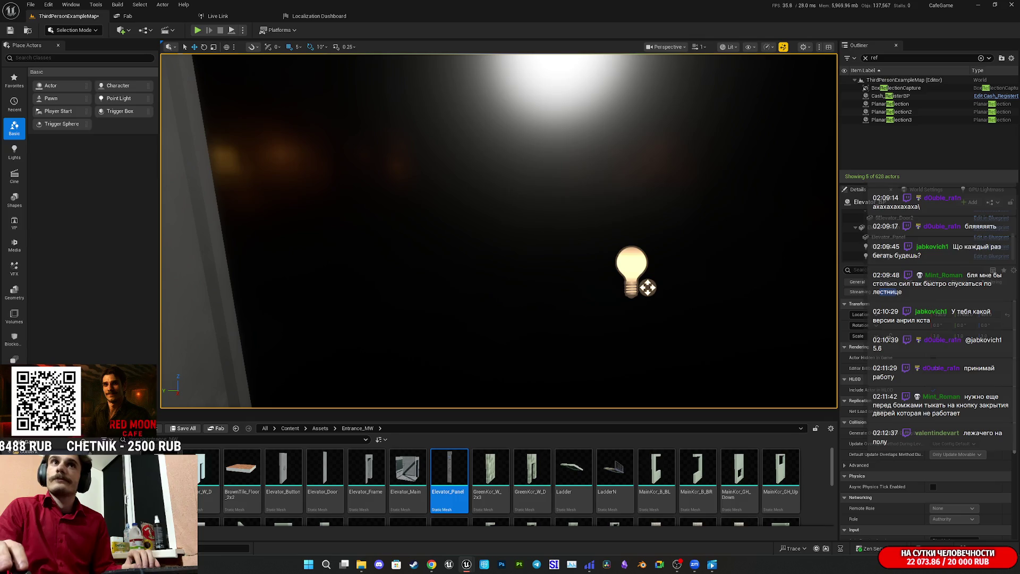
- Start a new playtest and walk from the wooden room past the brick balcony down the lit staircase
click(197, 30)
key(w)
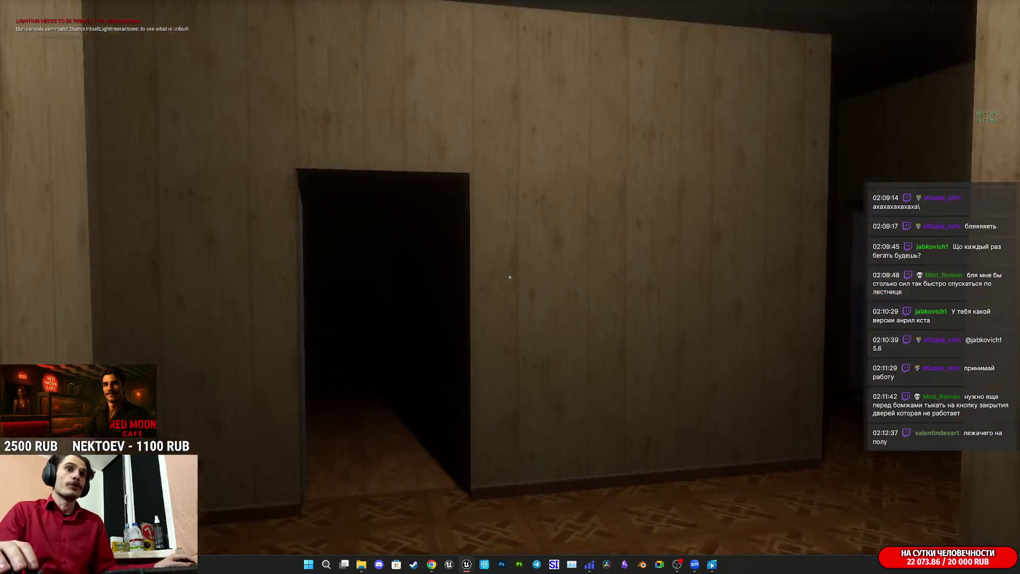
key(w)
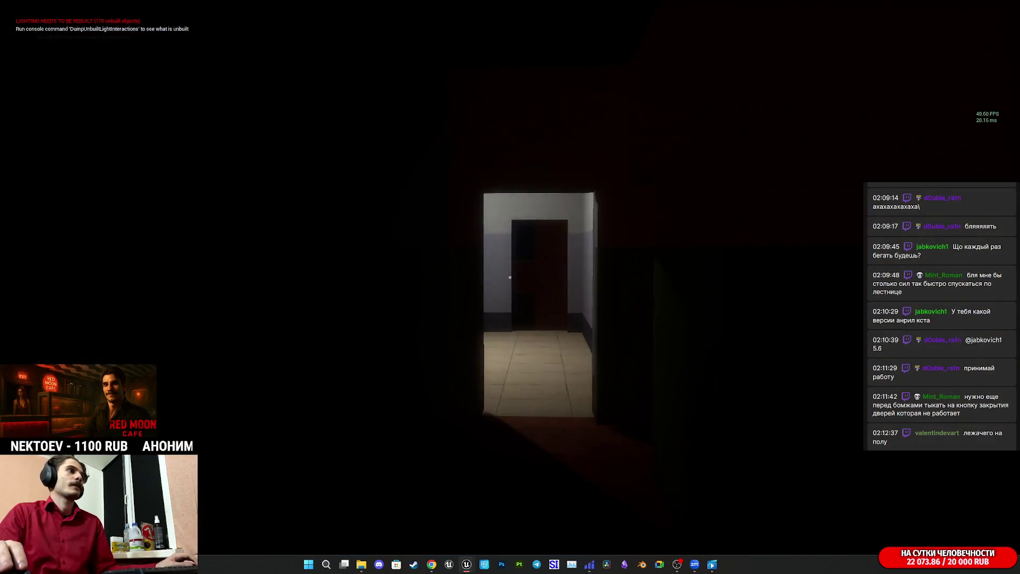
key(w)
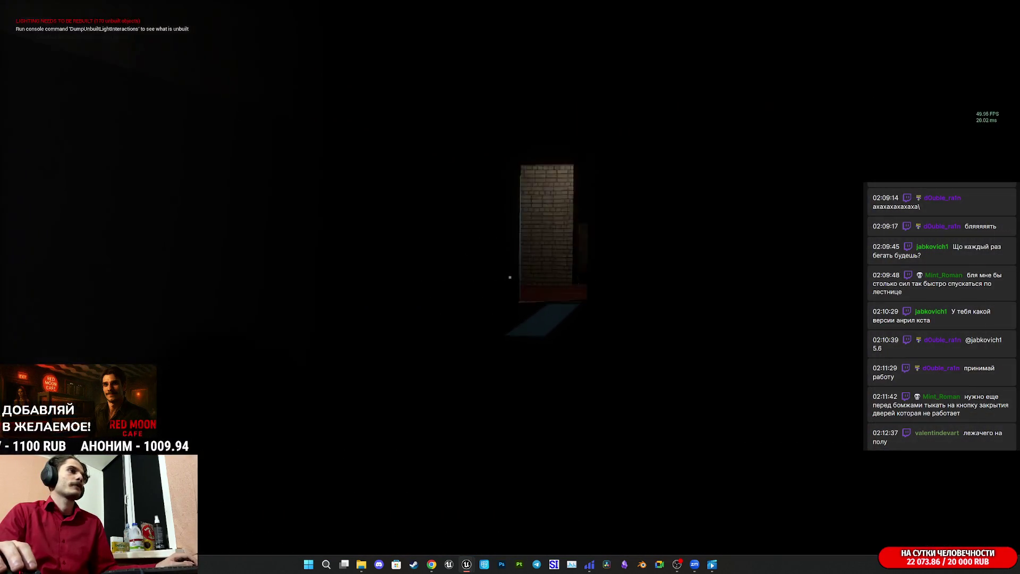
key(w)
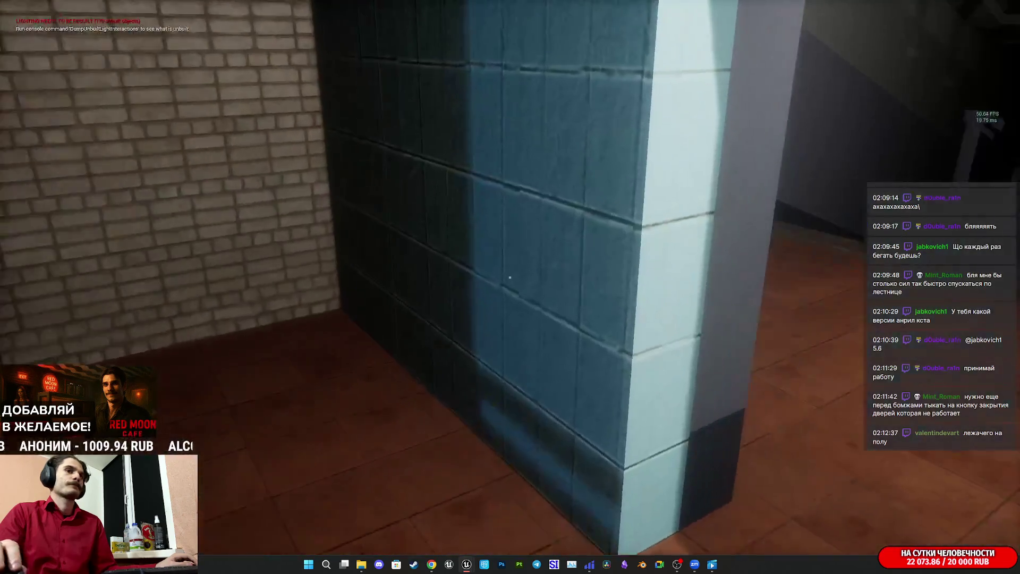
key(w)
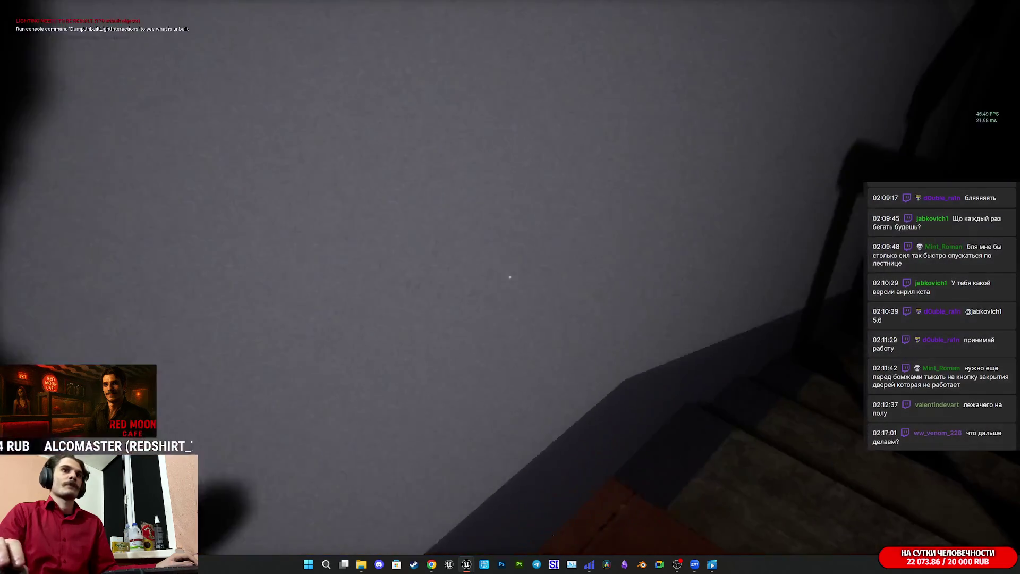
key(w)
- Continue down the dark stairwell and along the tiled corridor to the elevator doors
key(w)
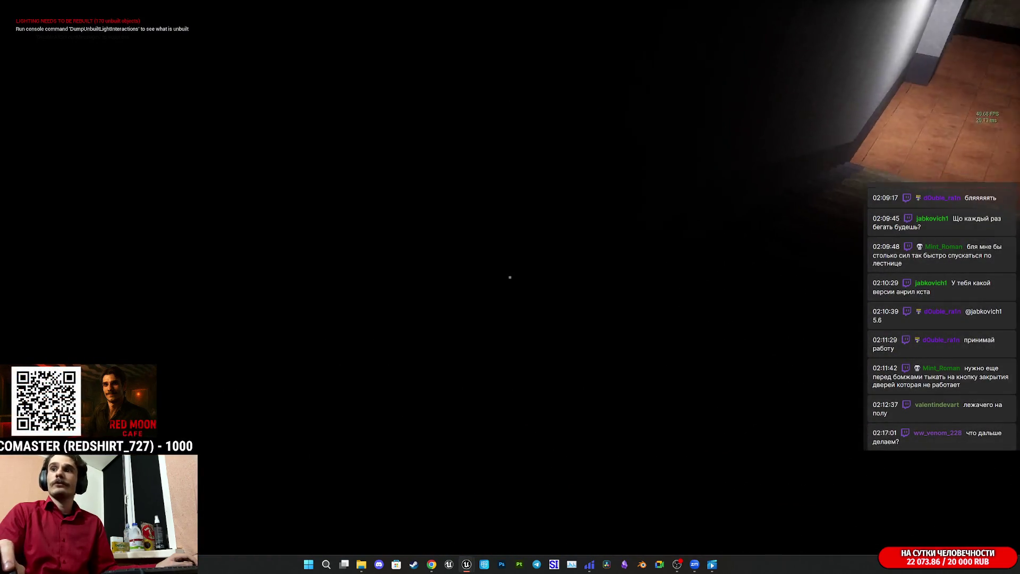
key(w)
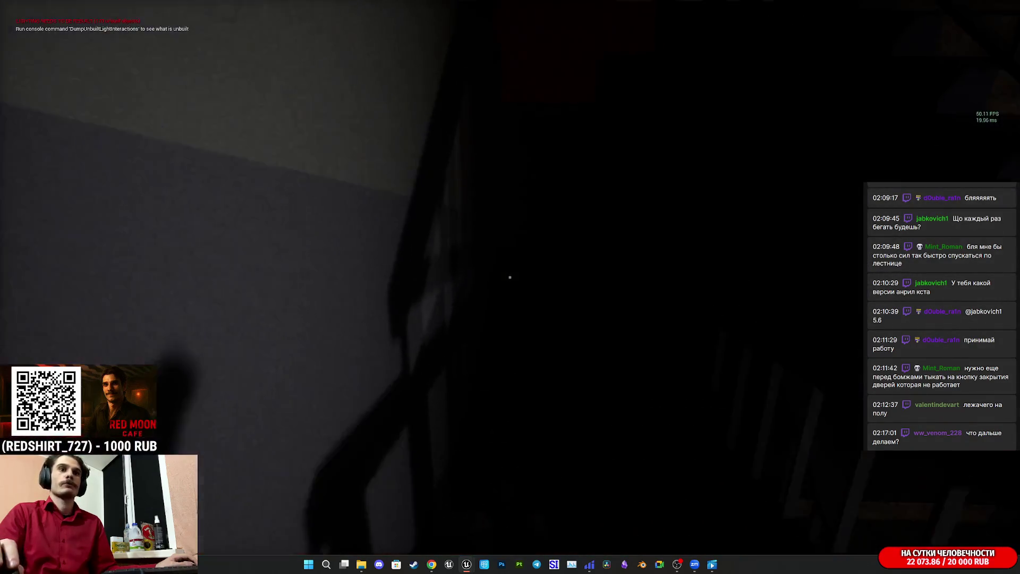
key(w)
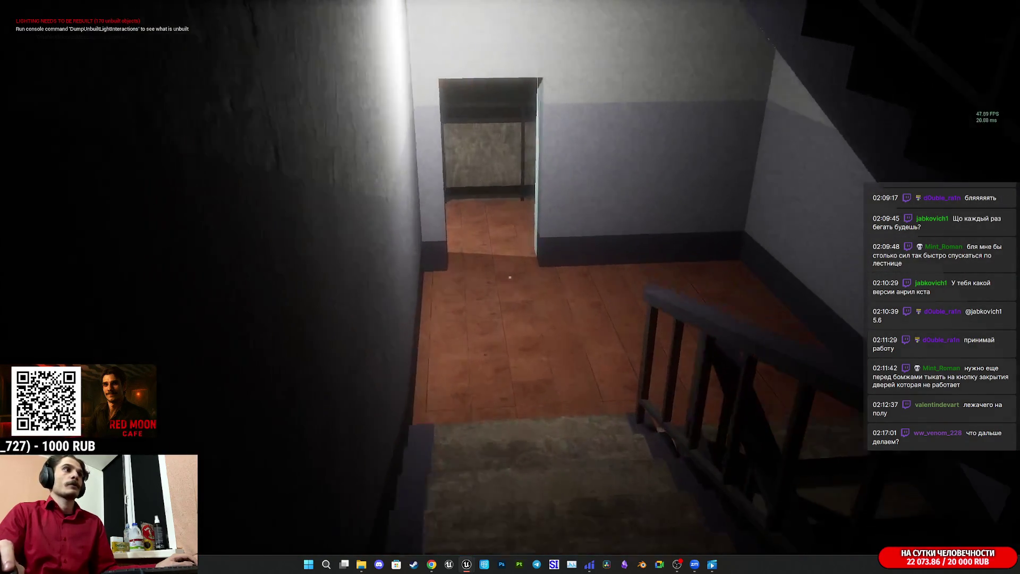
key(w)
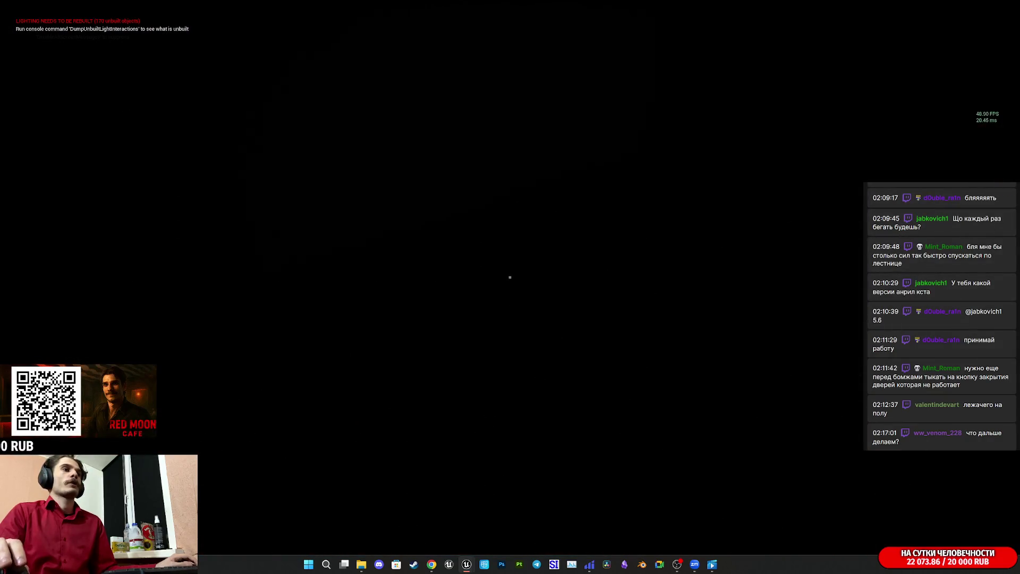
key(w)
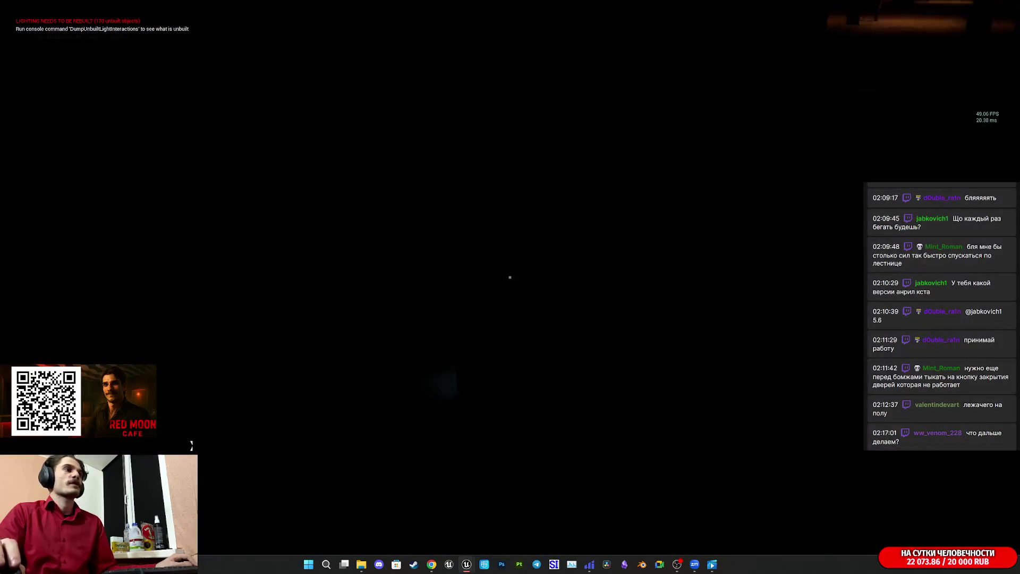
key(w)
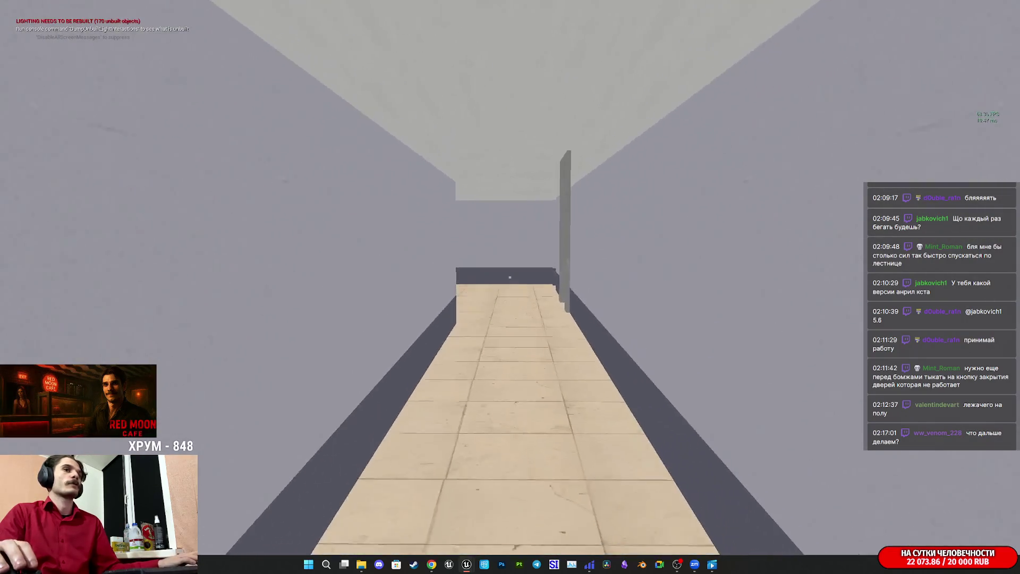
key(w)
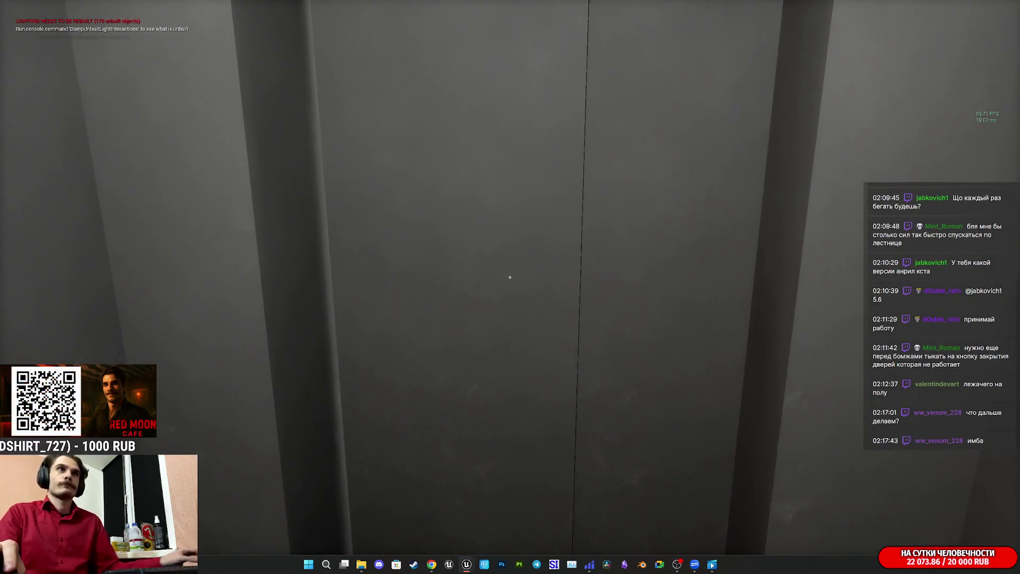
- Ride the elevator with the woman, then stop Play-in-Editor to return to the level editor
key(super)
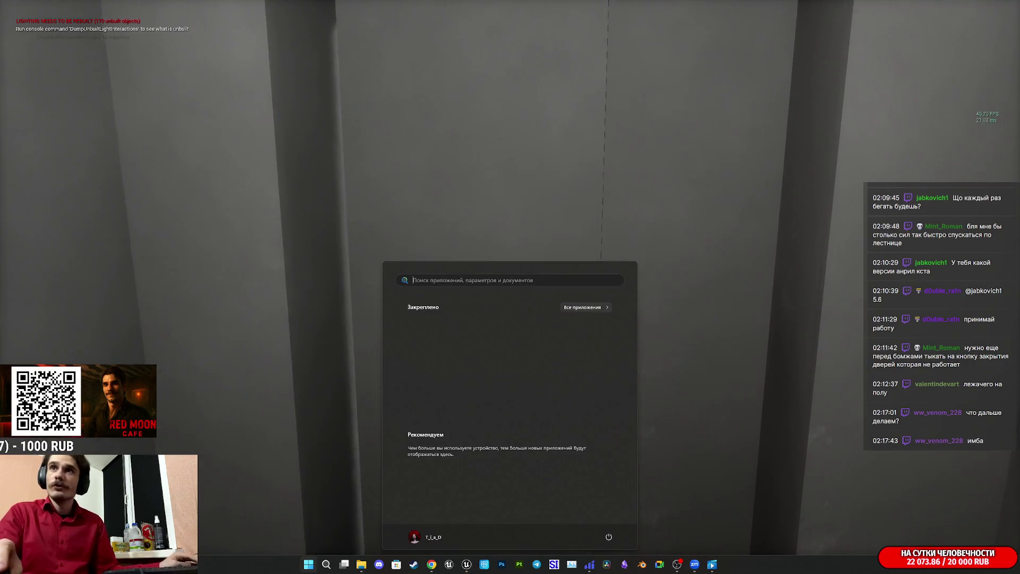
key(super)
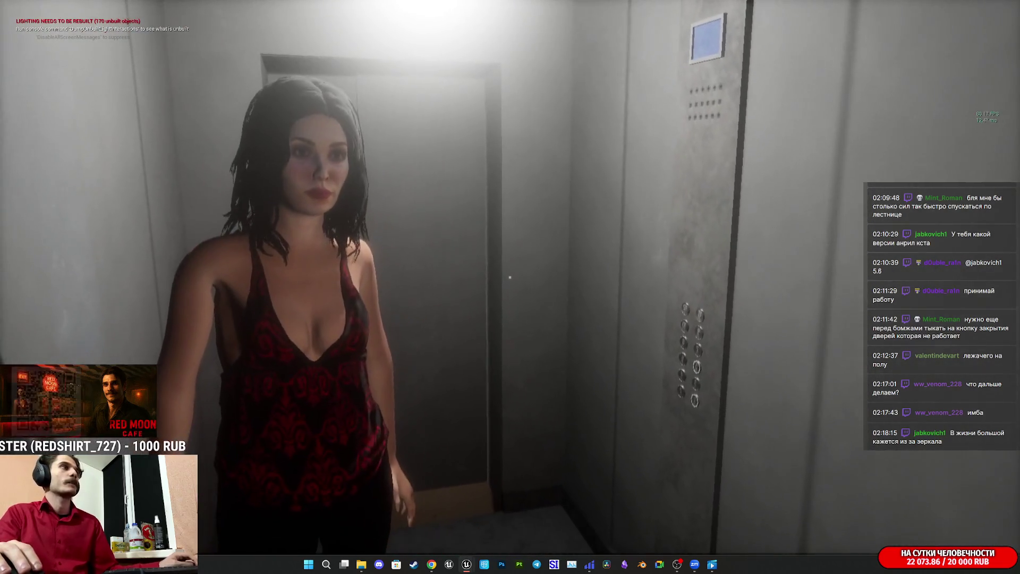
key(Escape)
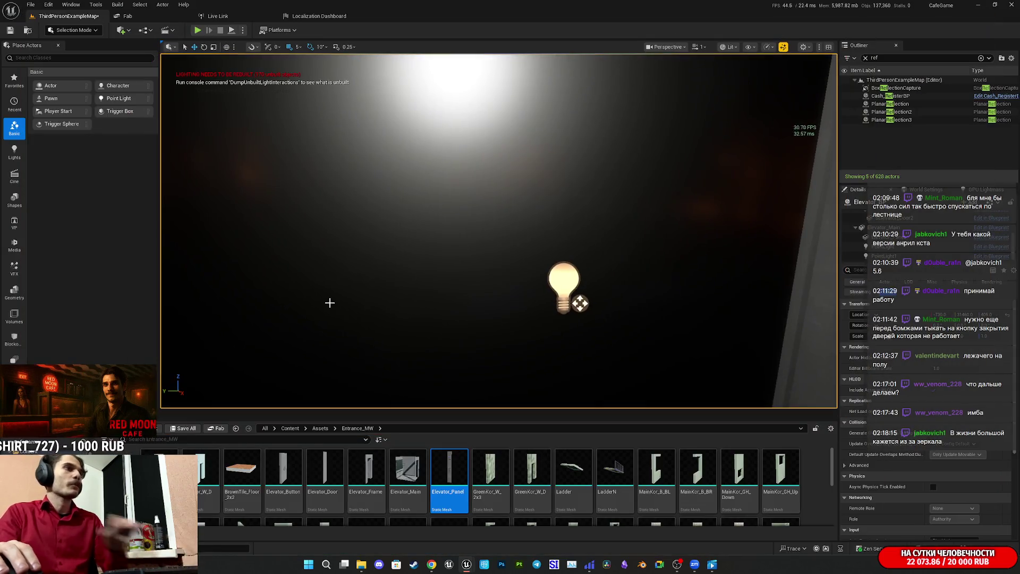
- Save ThirdPersonExampleMap, then package the project for Windows with Builds as the output folder
click(183, 428)
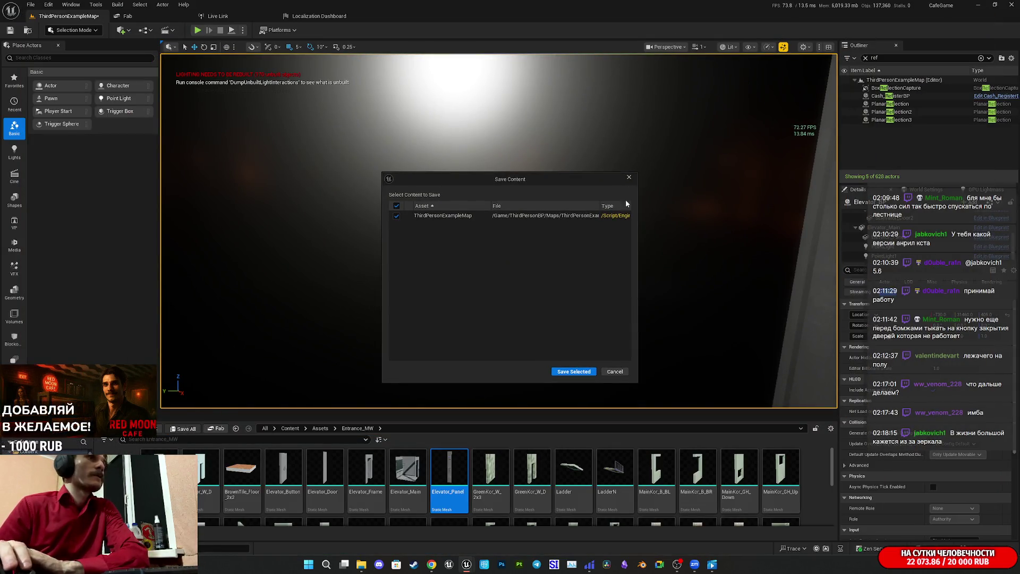
click(576, 373)
click(279, 29)
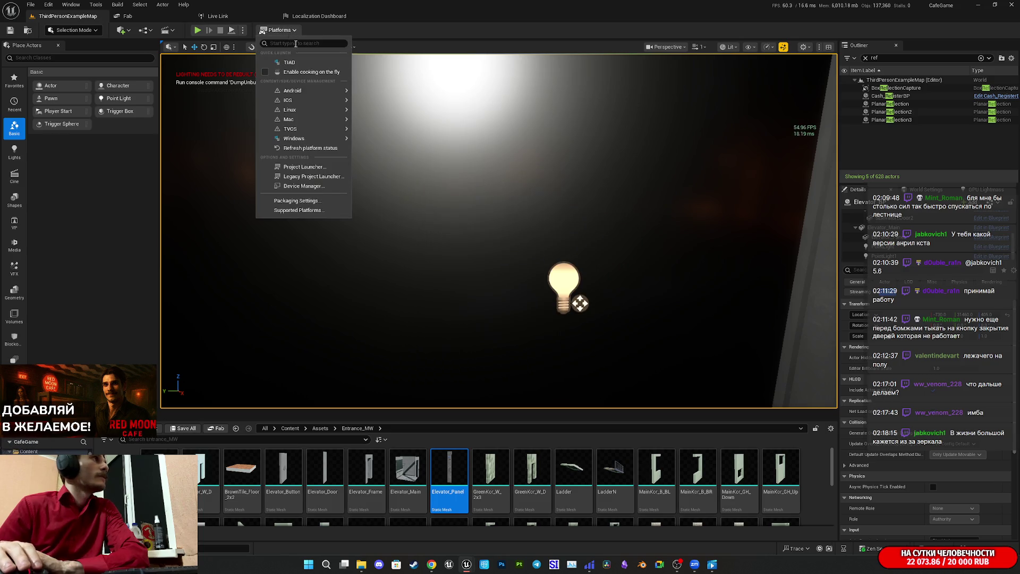
mouse_move(298, 139)
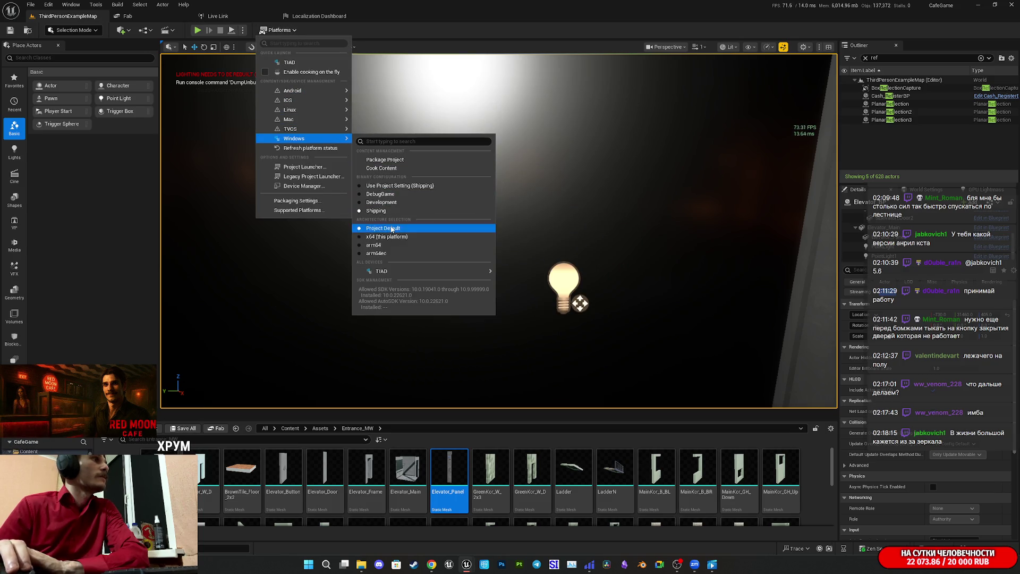
click(395, 161)
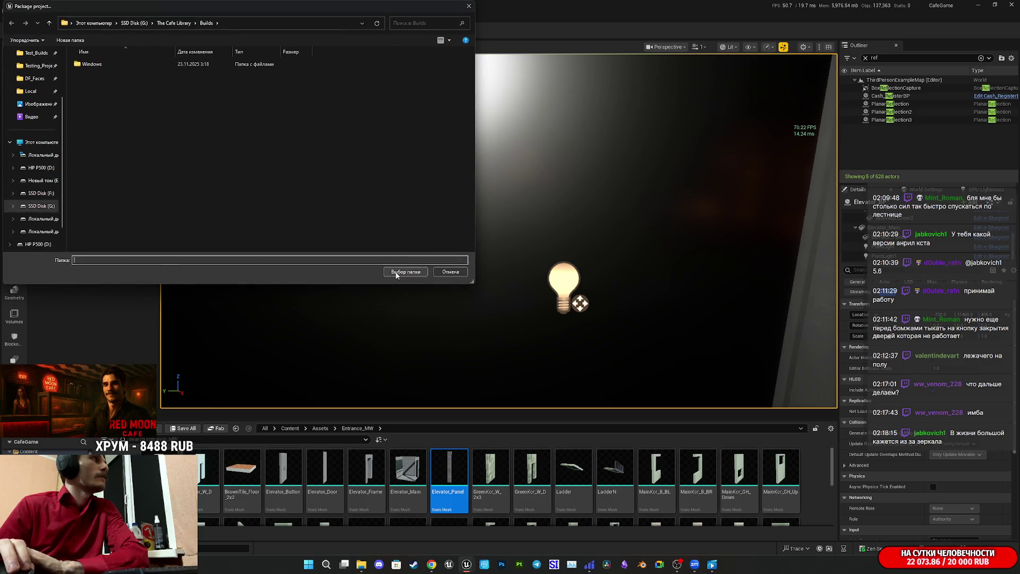
click(407, 271)
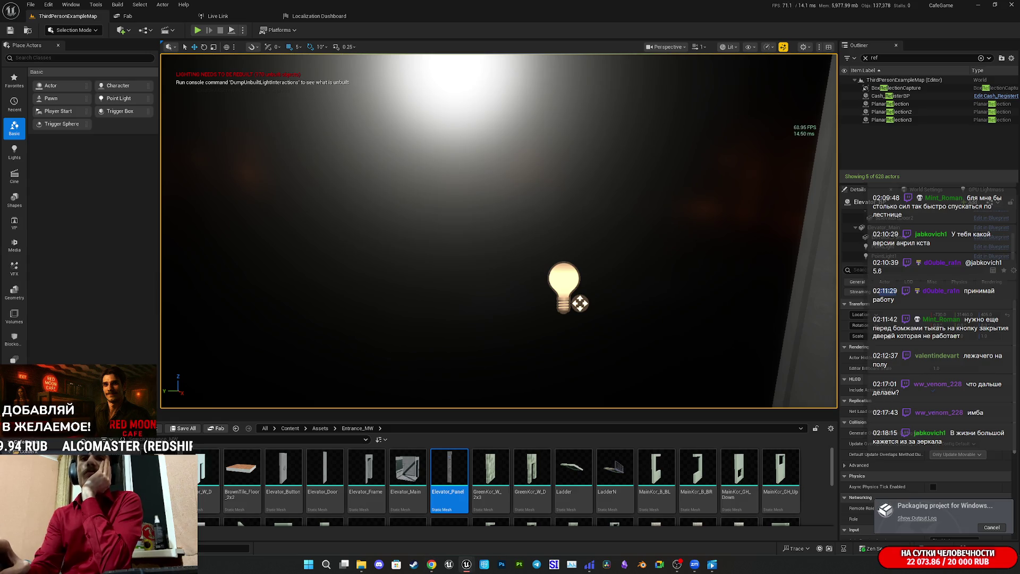
key(alt+Tab)
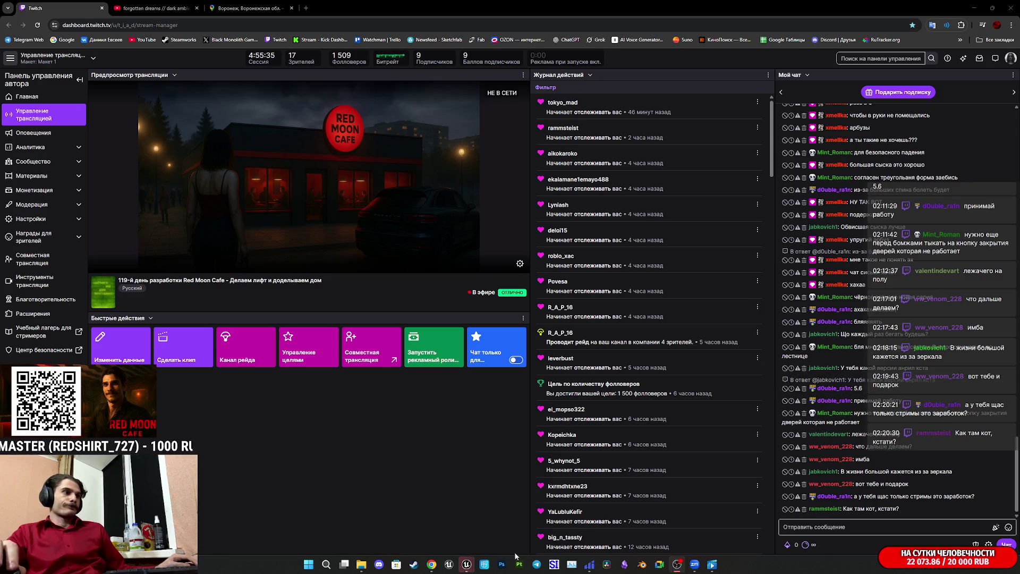
click(467, 564)
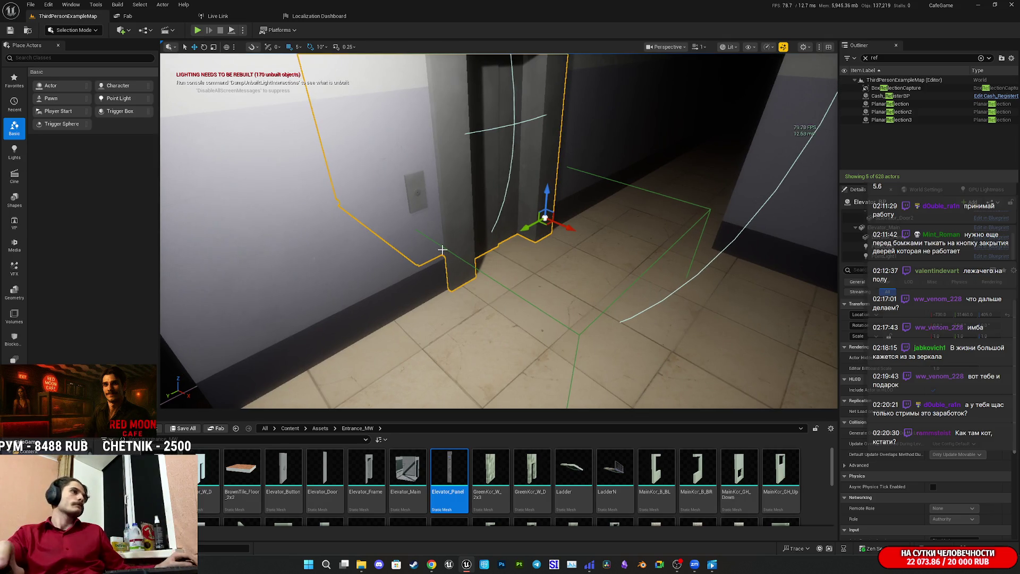
click(30, 5)
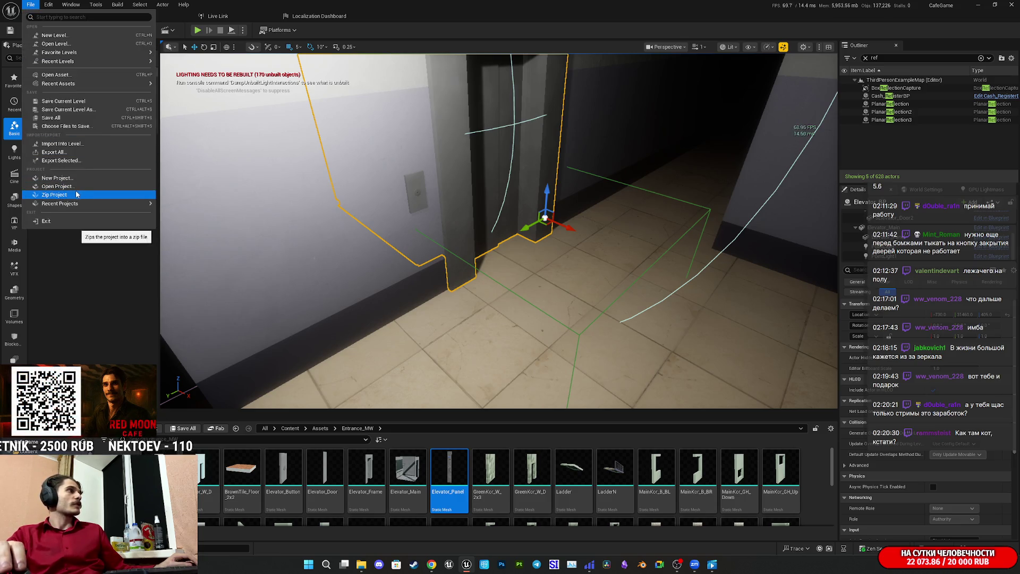
- Zip the project to D:\Red_Moon_Cafe\CafeGame.zip, overwriting the existing archive
click(63, 195)
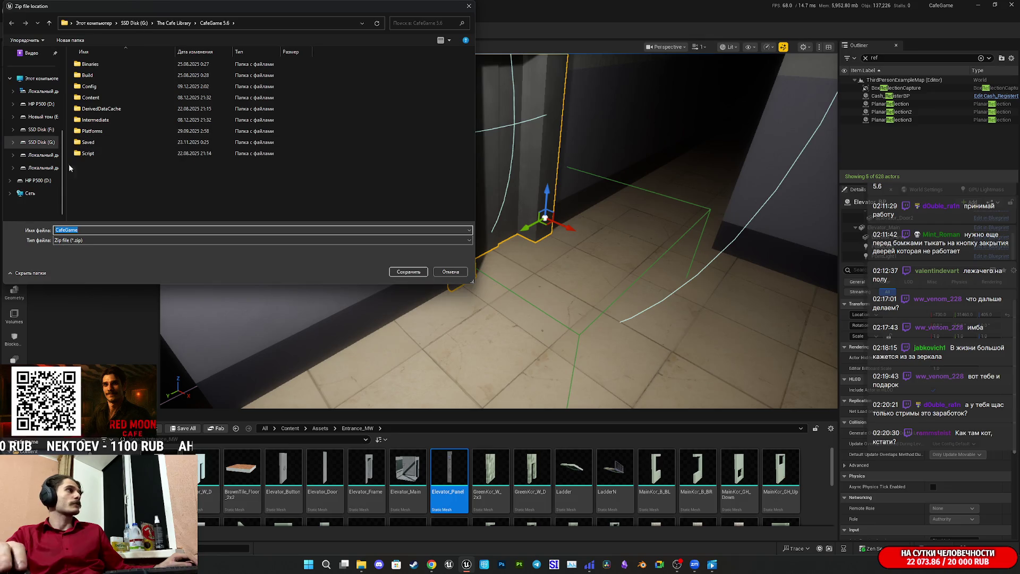
click(37, 180)
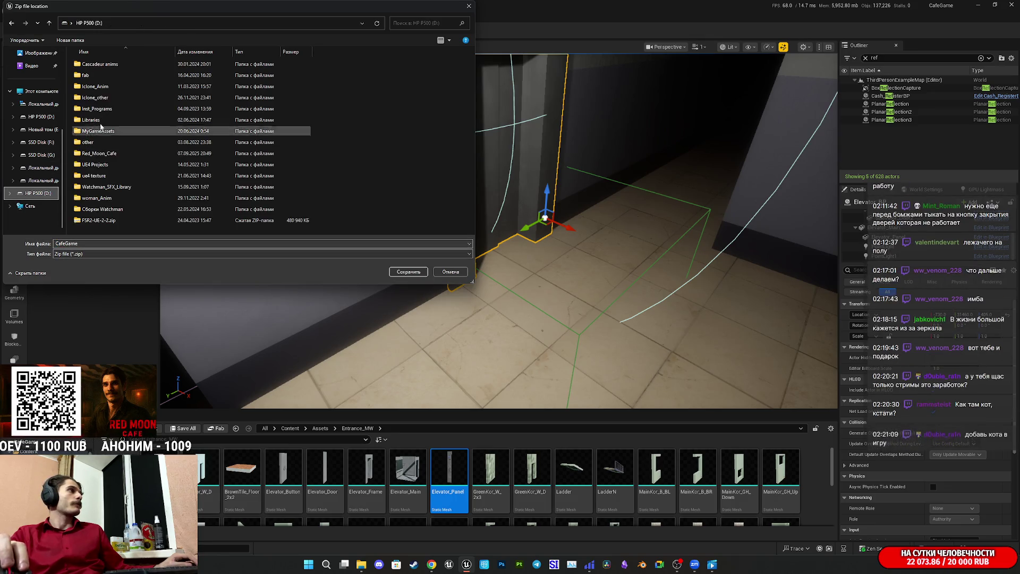
double_click(117, 153)
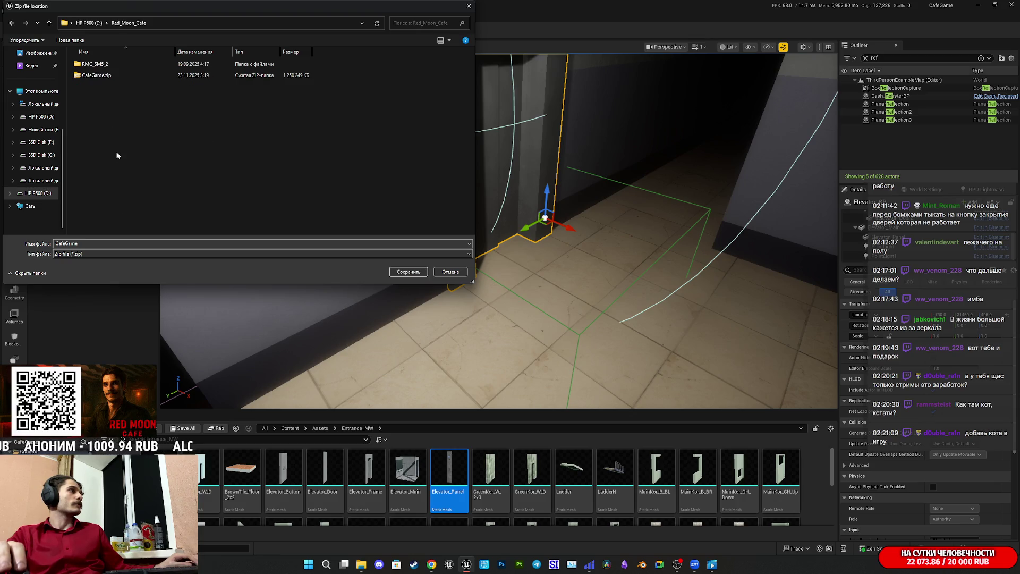
click(106, 79)
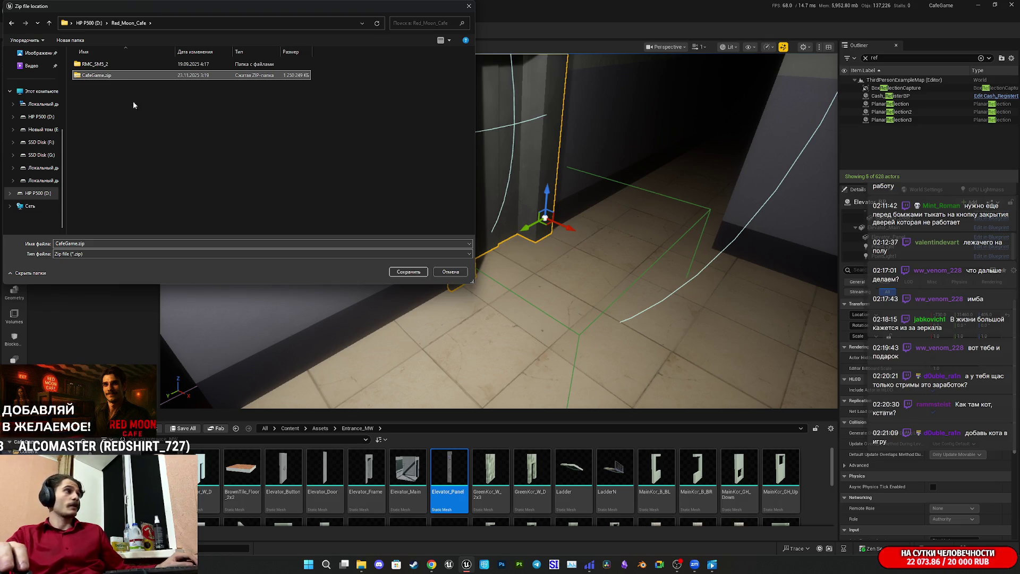
click(404, 273)
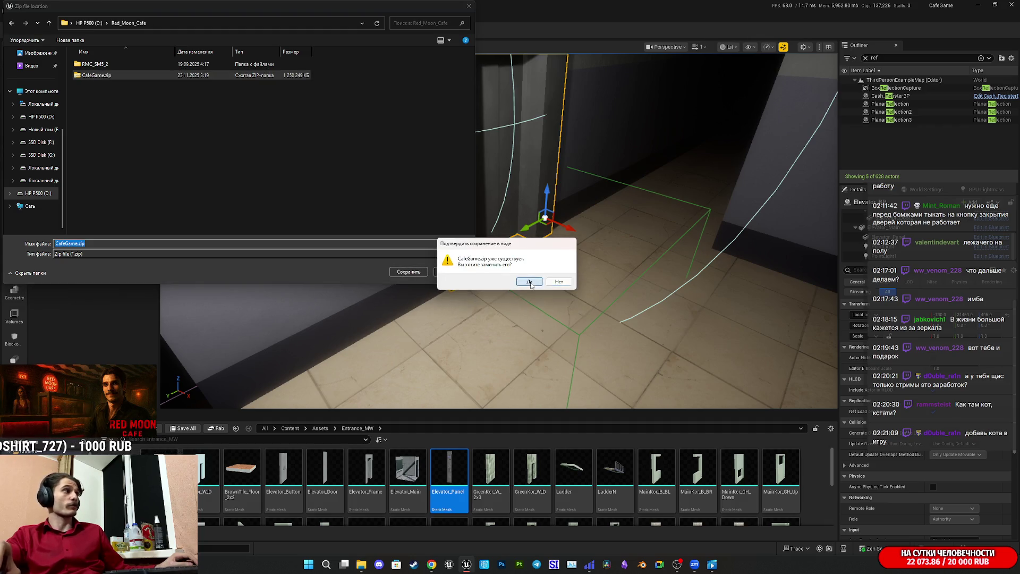
click(530, 283)
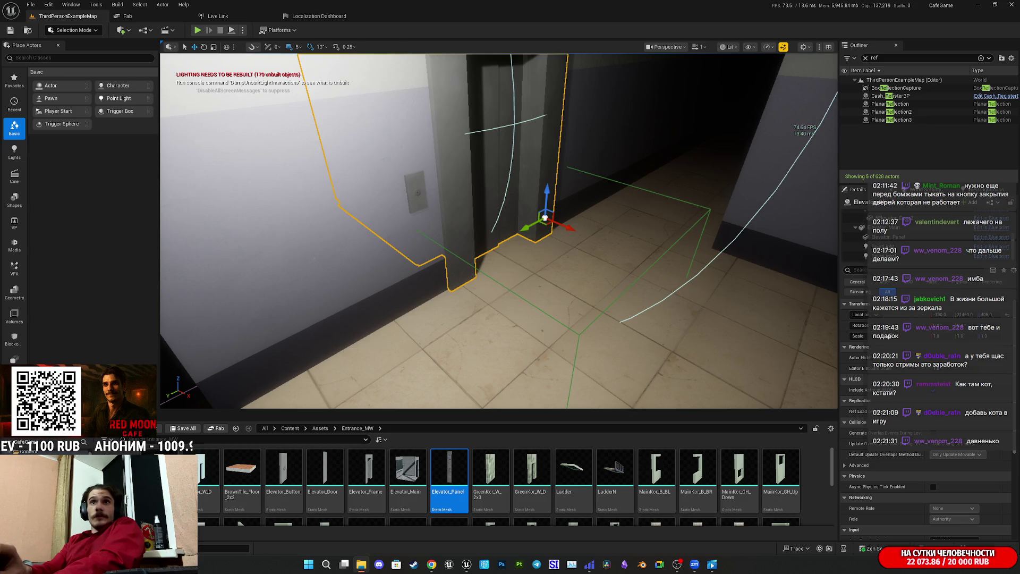
- Check the Builds folder in File Explorer, then minimize the editor to show the Twitch dashboard
key(alt+Tab)
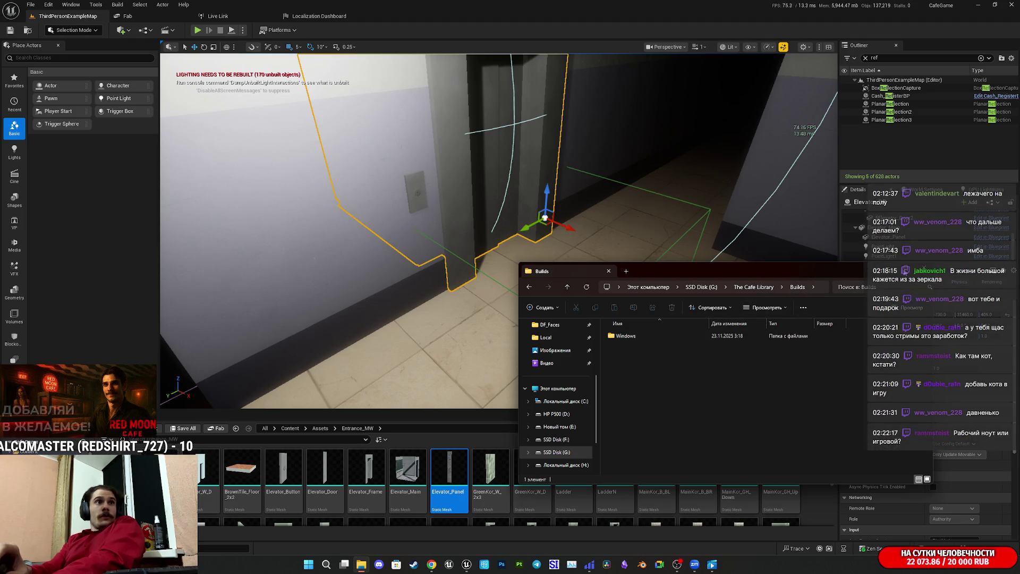
click(181, 430)
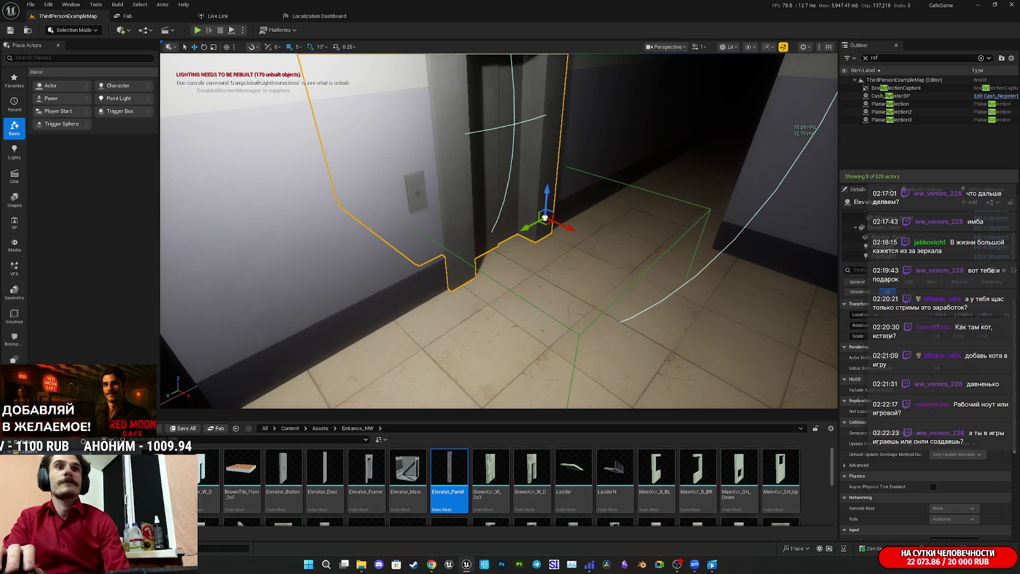
click(977, 7)
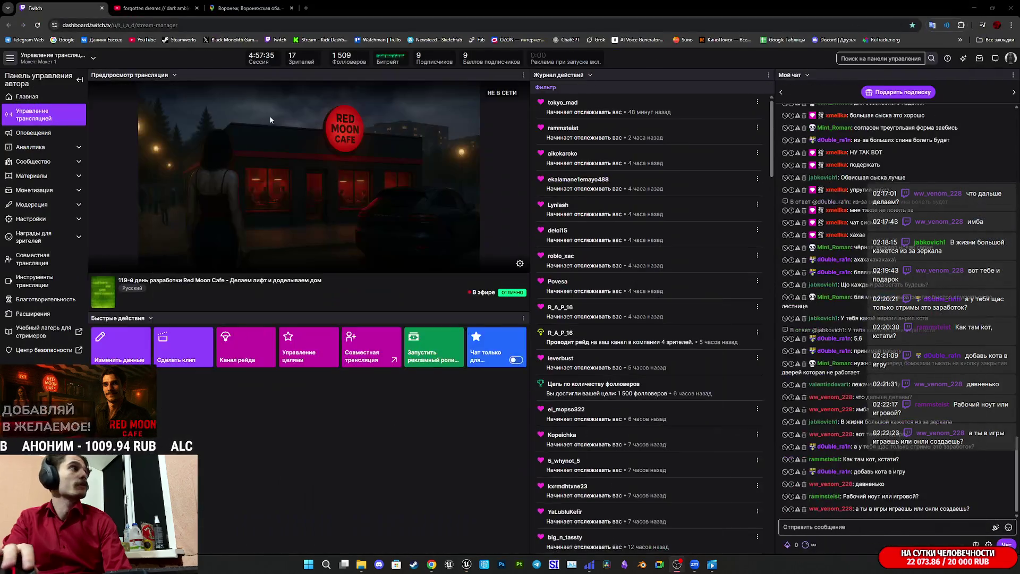
- Minimize the editor, open Builds > Windows in File Explorer and run the packaged CafeGame.exe
click(974, 7)
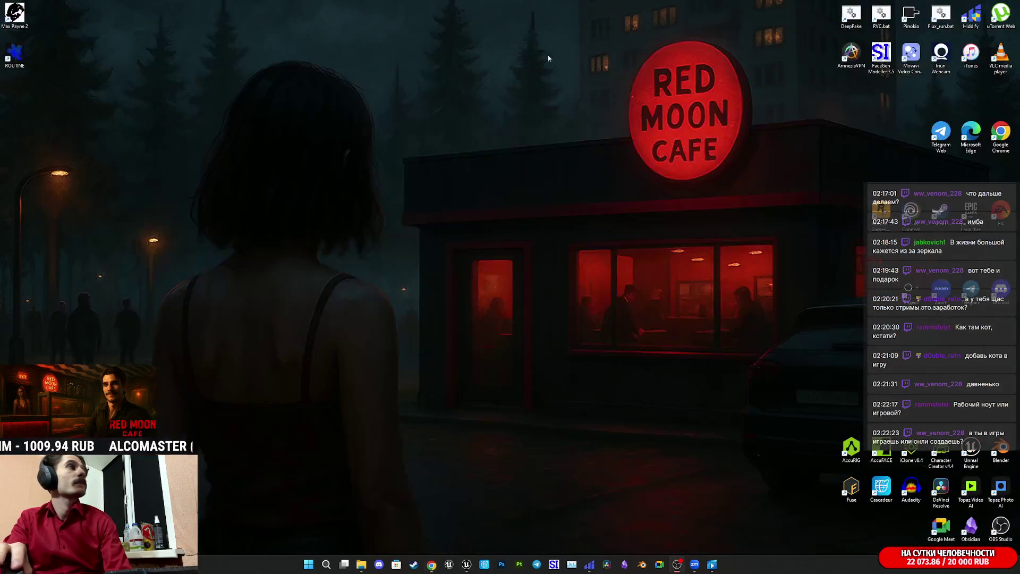
drag(42, 85, 16, 46)
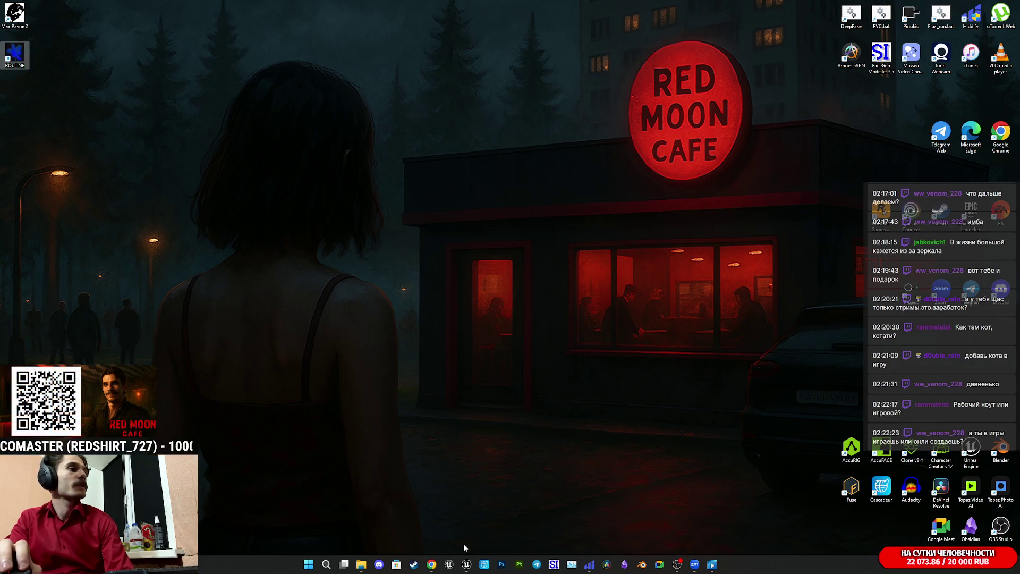
click(467, 564)
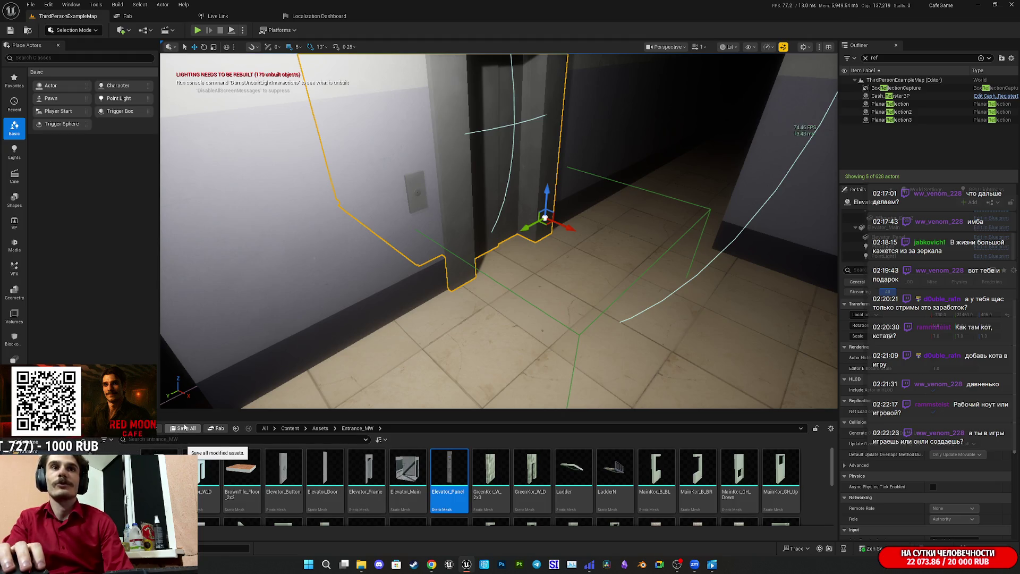
click(784, 48)
click(978, 5)
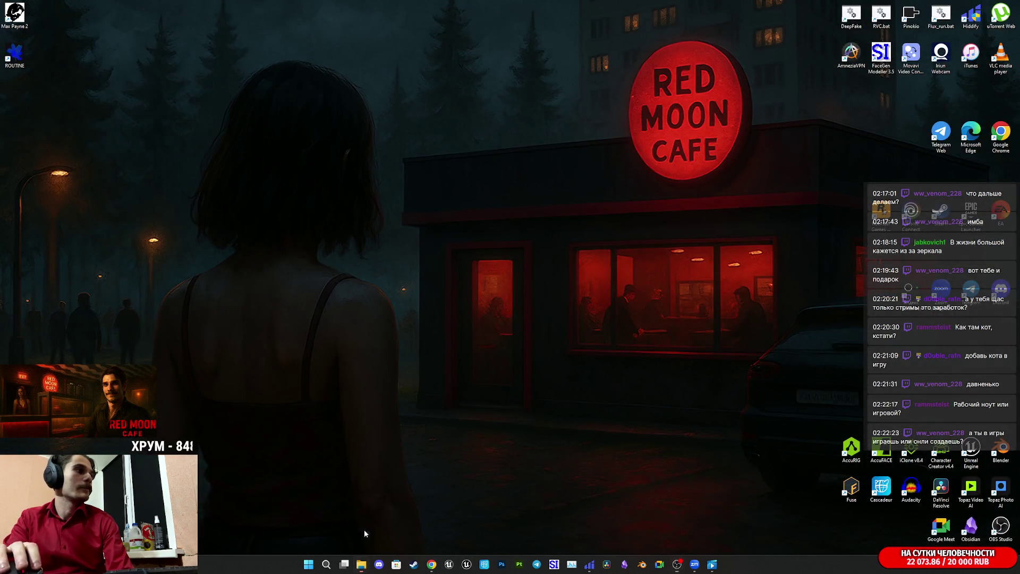
click(361, 564)
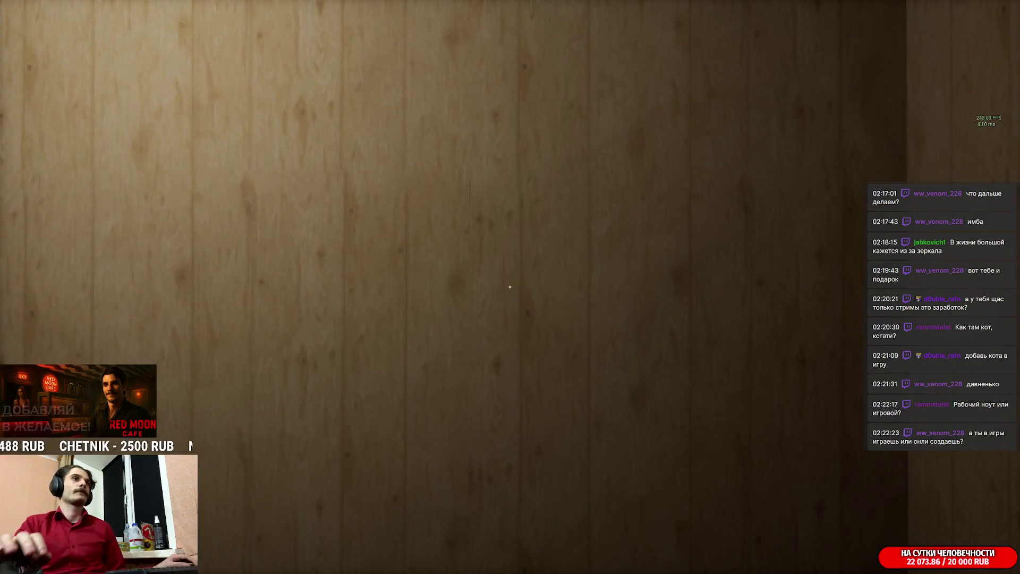
key(w)
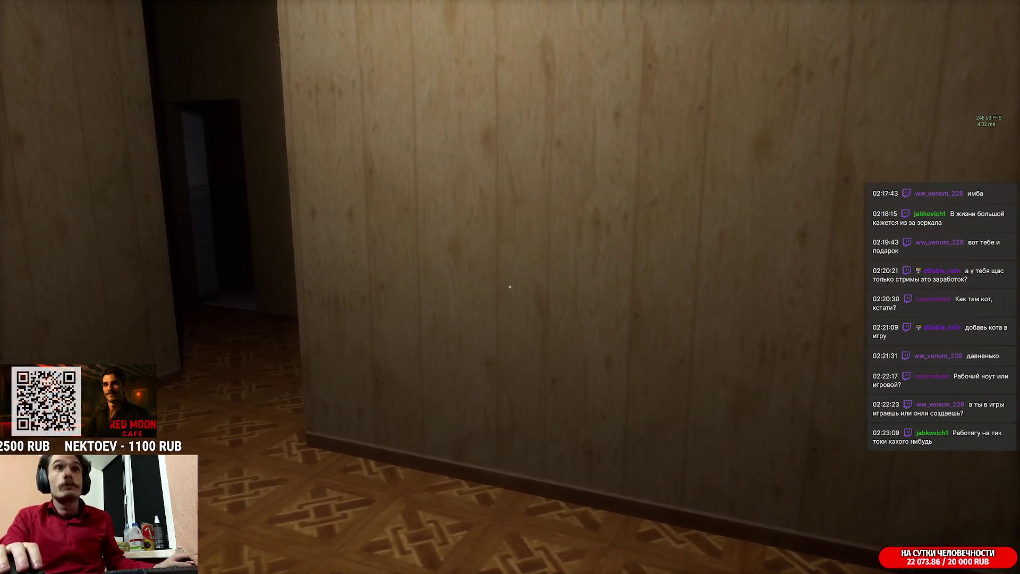
- Return to the game and walk through the first rooms to the night-city window
key(super)
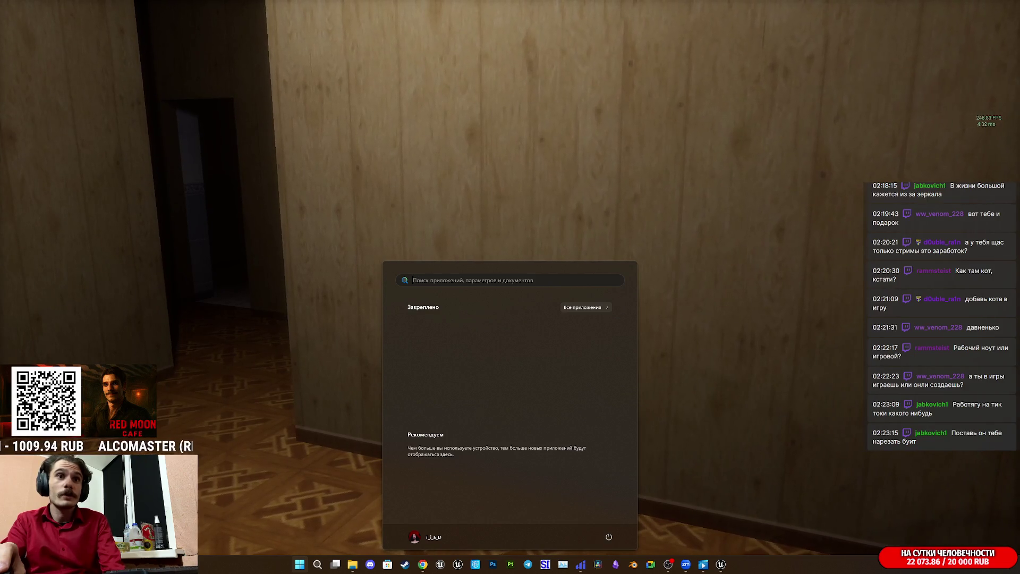
key(Escape)
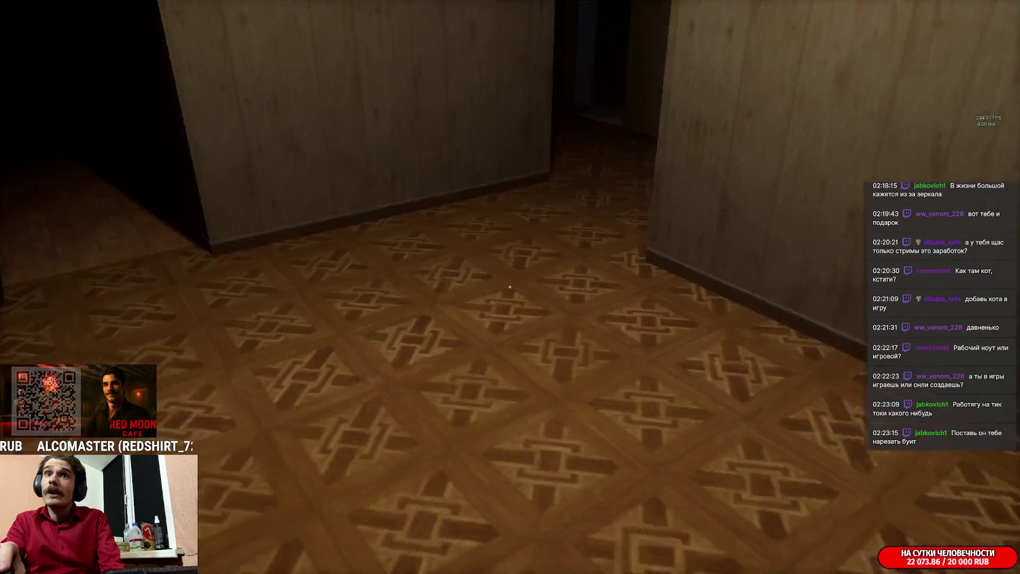
key(w)
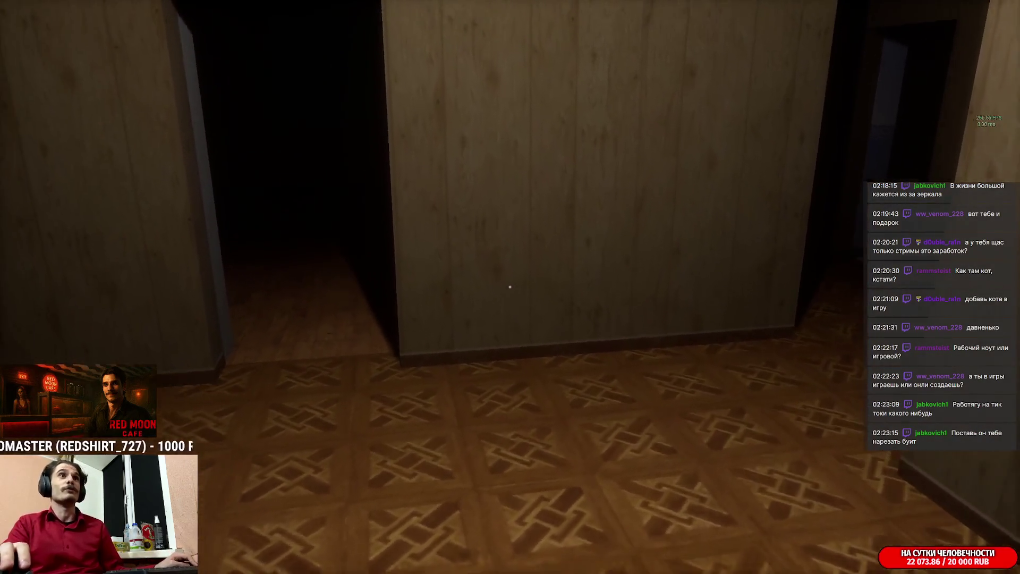
key(w)
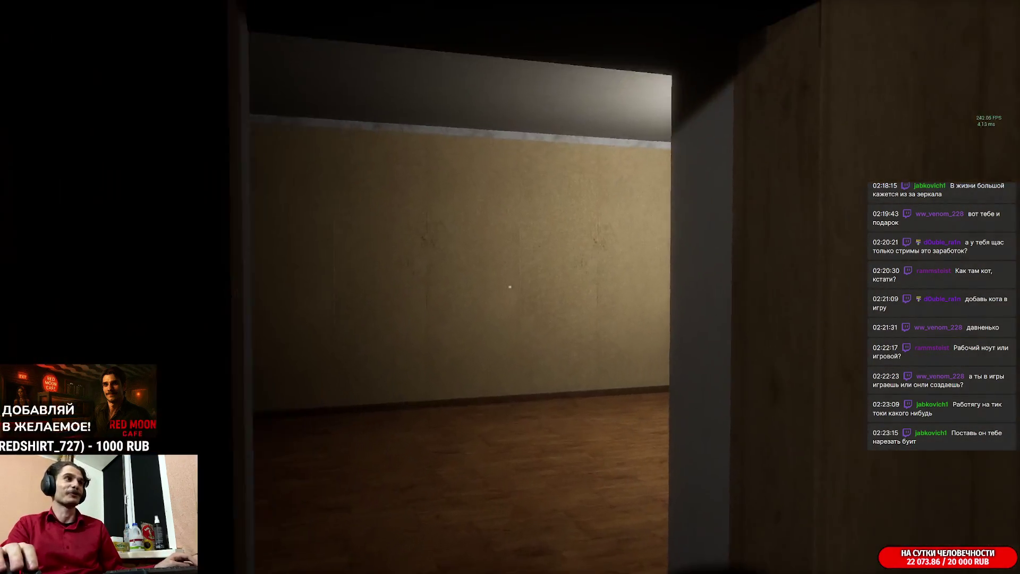
key(w)
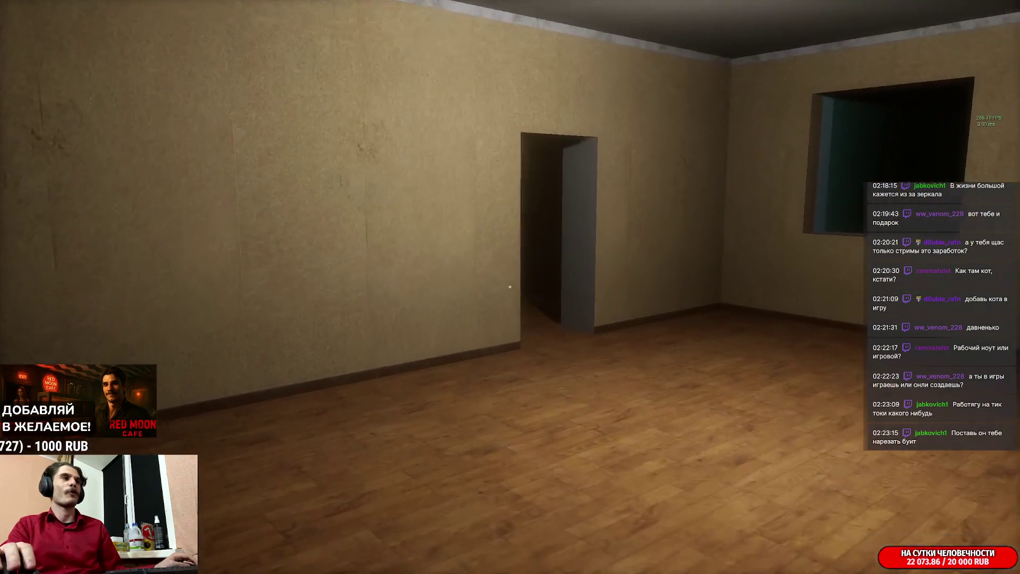
key(w)
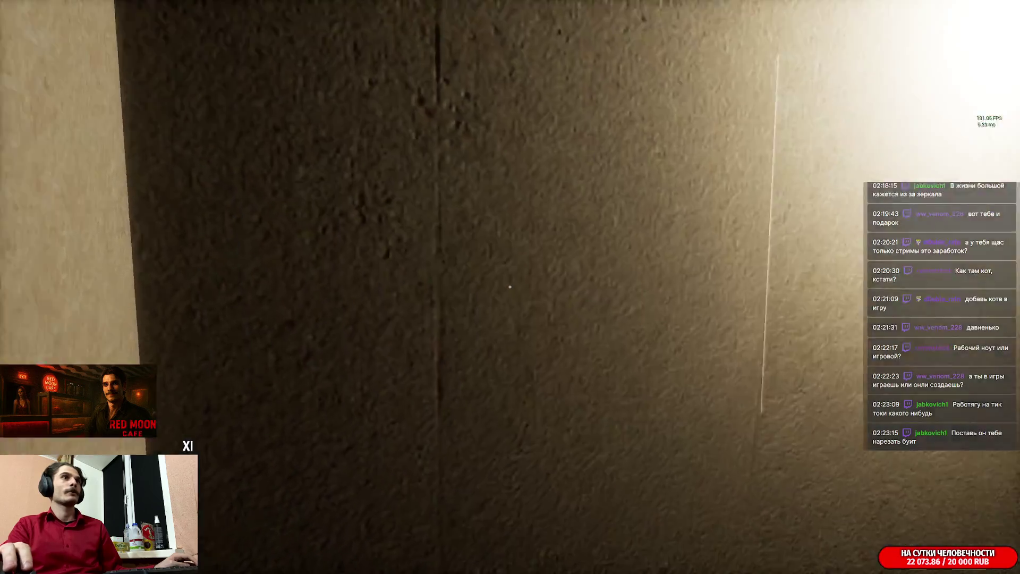
- Walk past the night-forest window and through the unlit room into the lit room
key(w)
key(w)
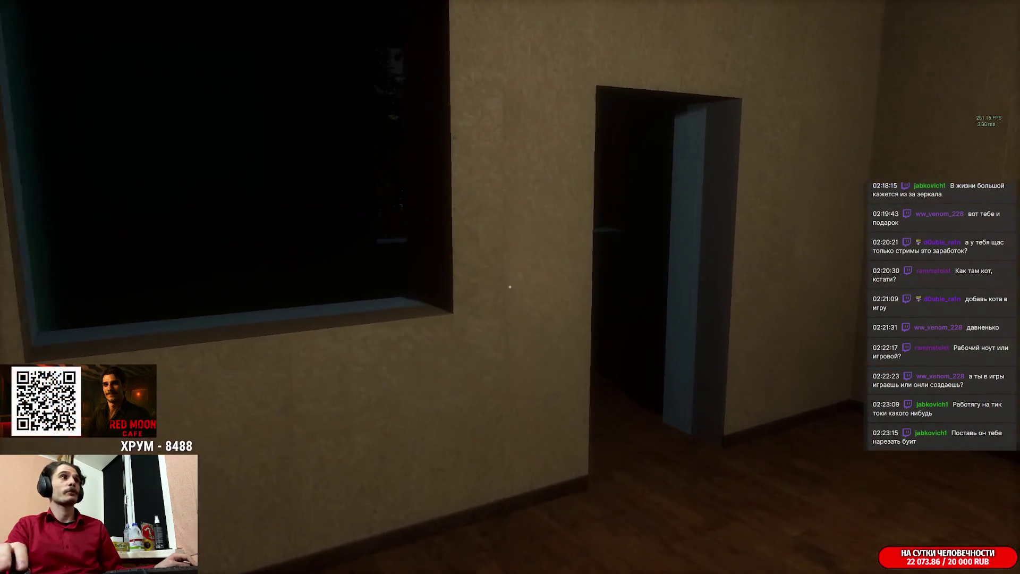
key(w)
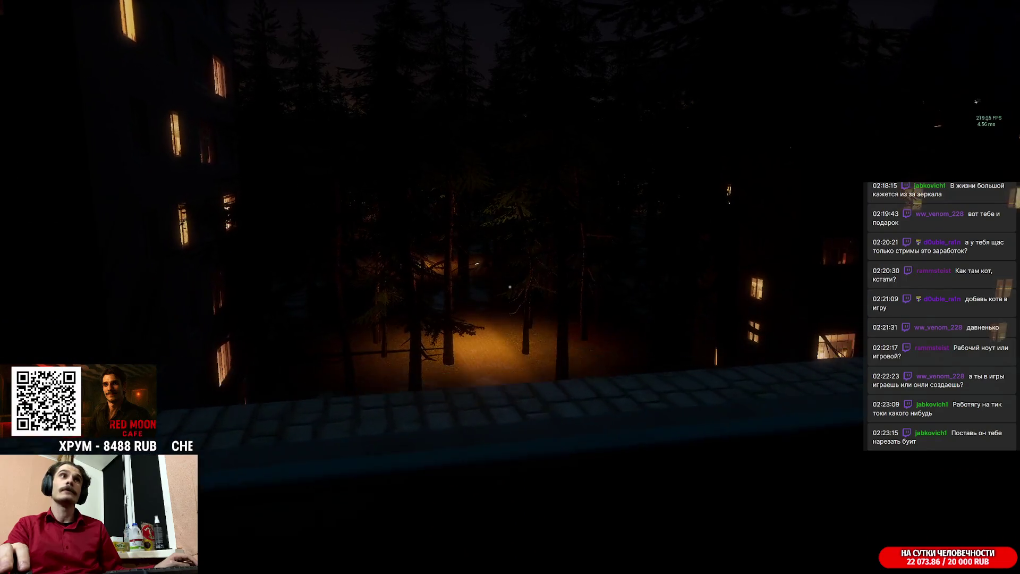
key(w)
key(w)
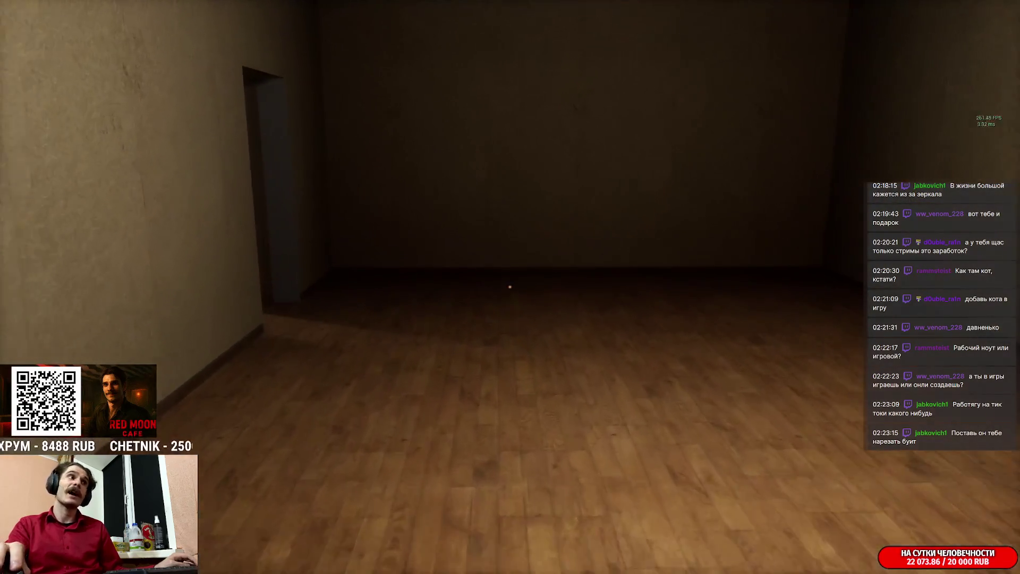
key(w)
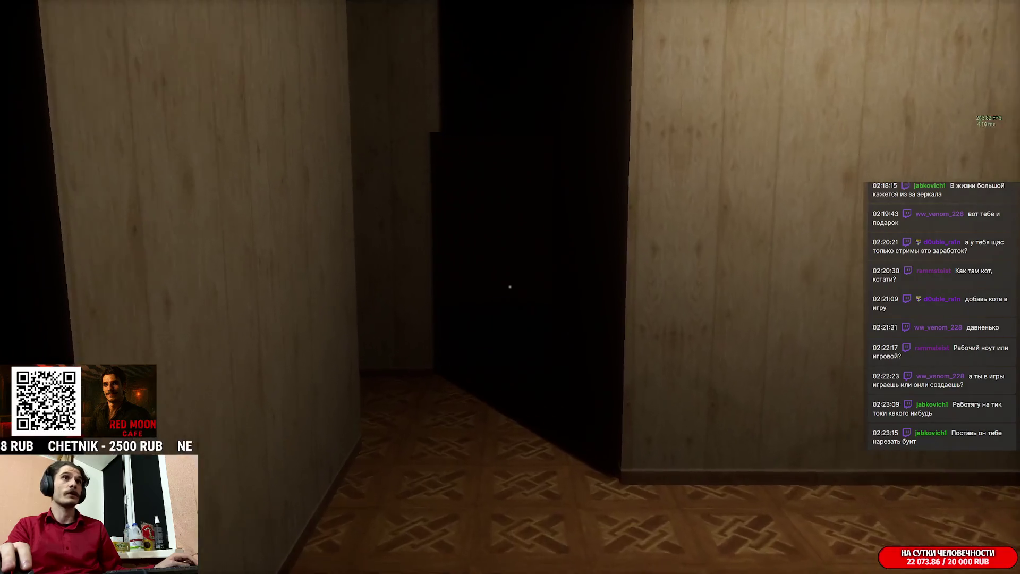
key(w)
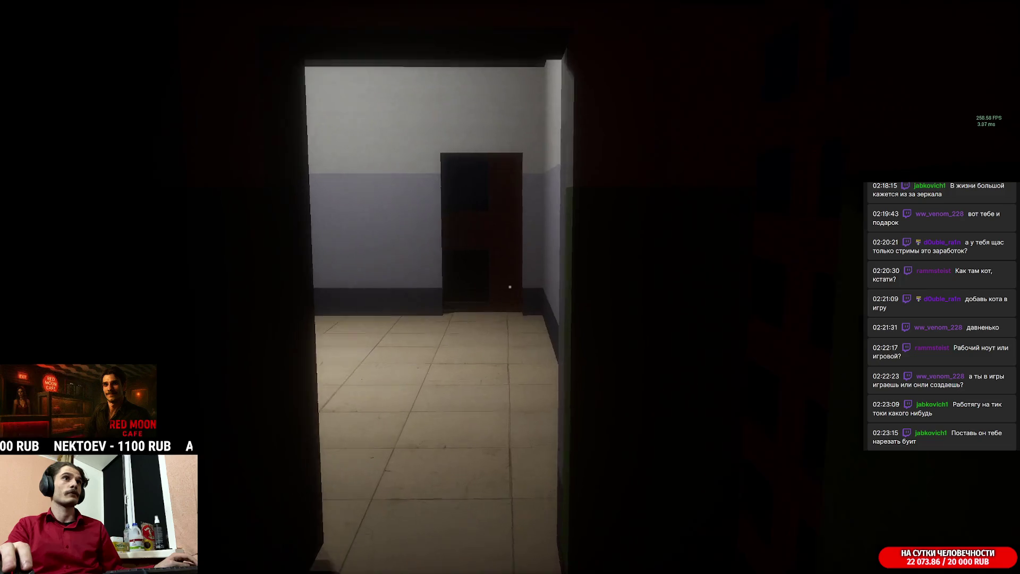
key(w)
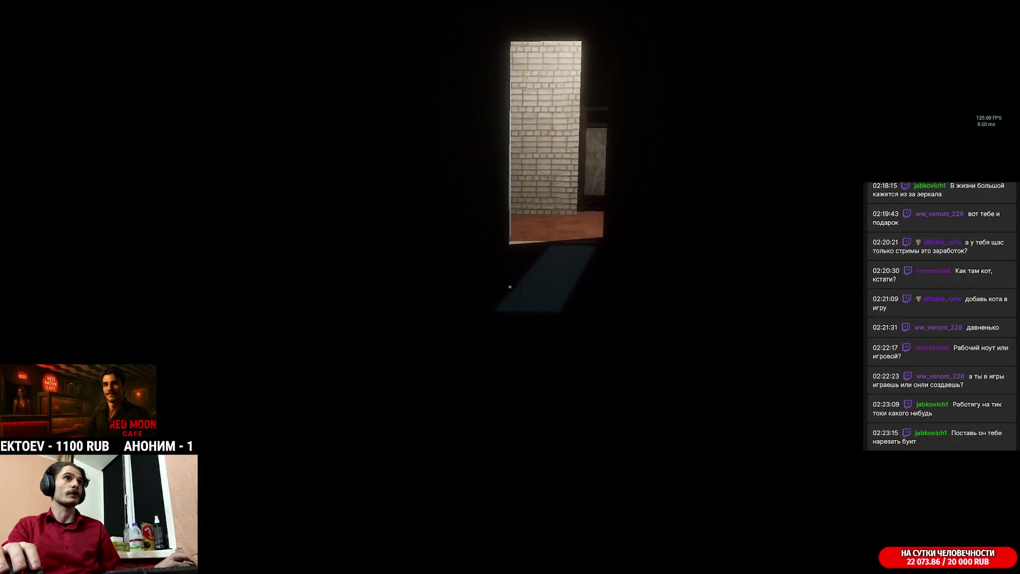
- Cross the balcony into the stairwell, turn on the flashlight, and descend toward the two men
key(w)
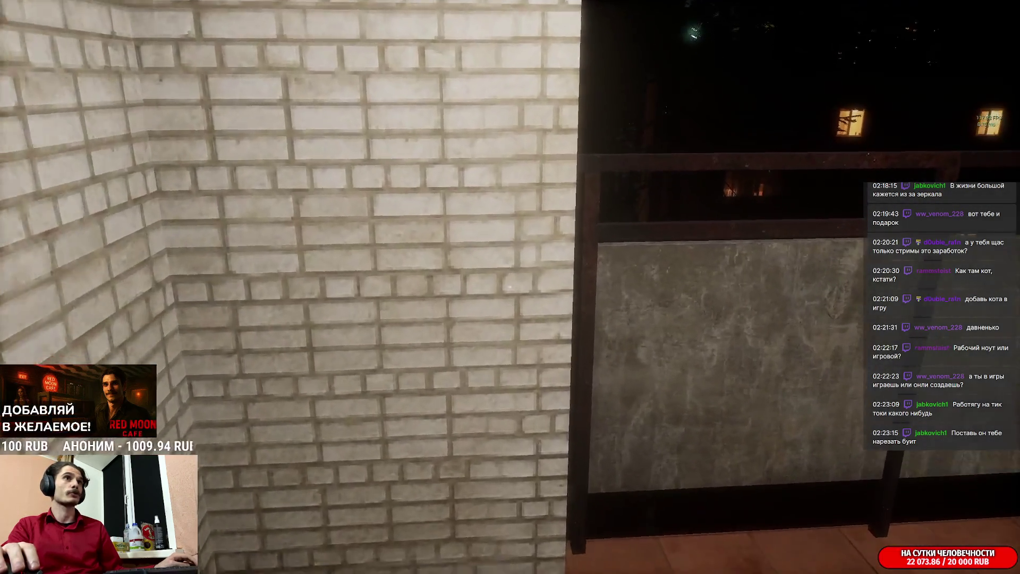
key(w)
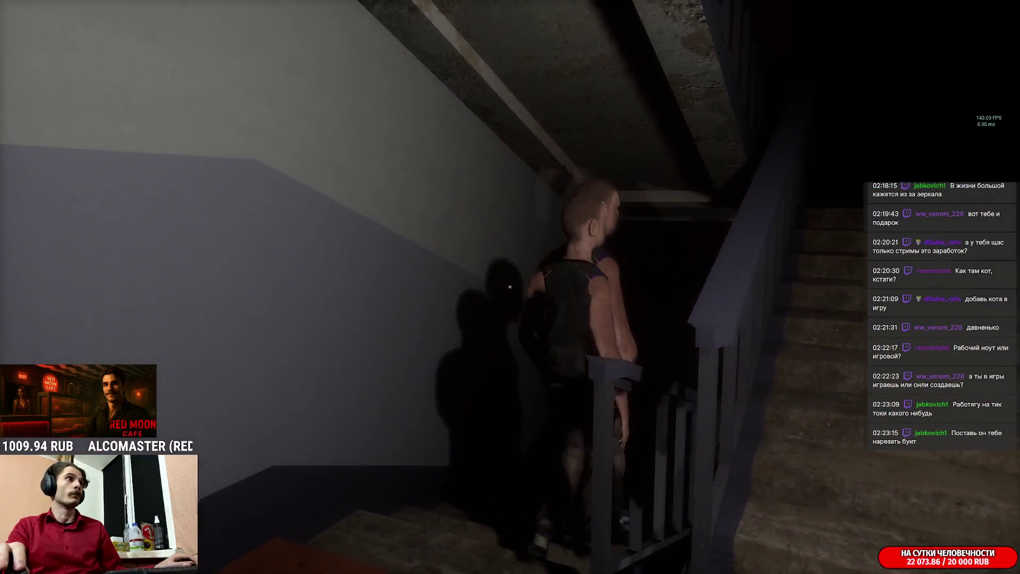
key(w)
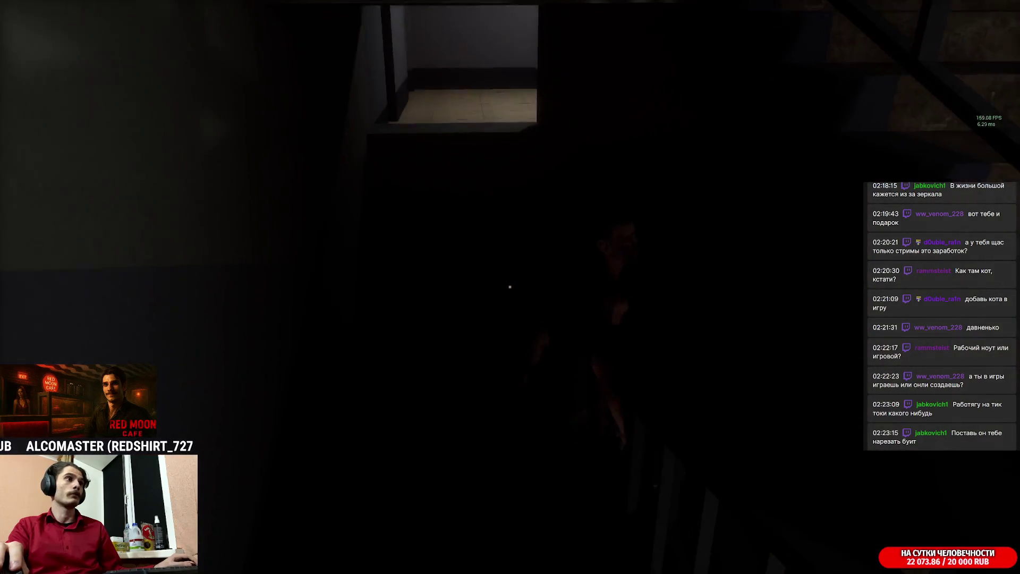
key(f)
key(w)
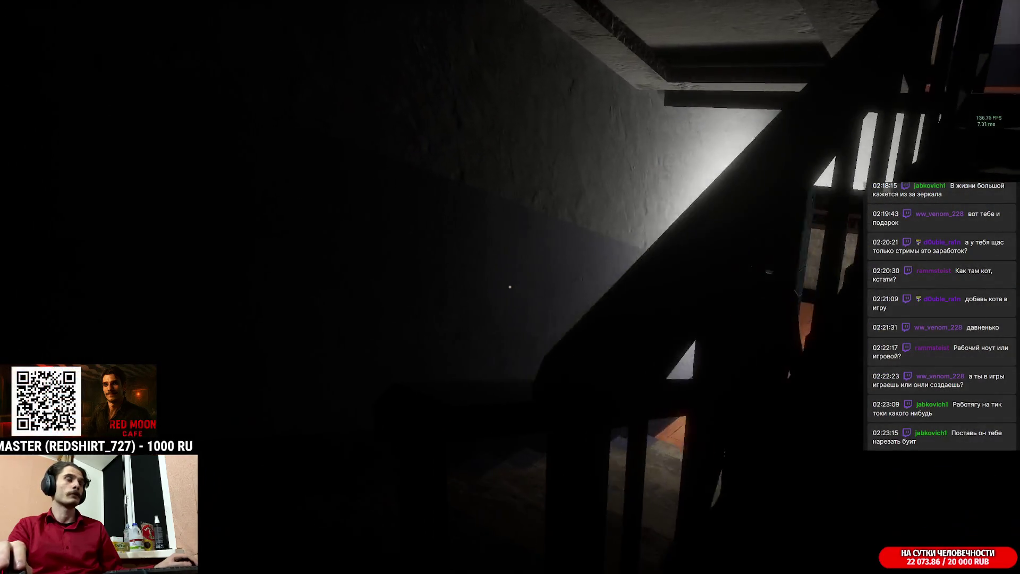
key(w)
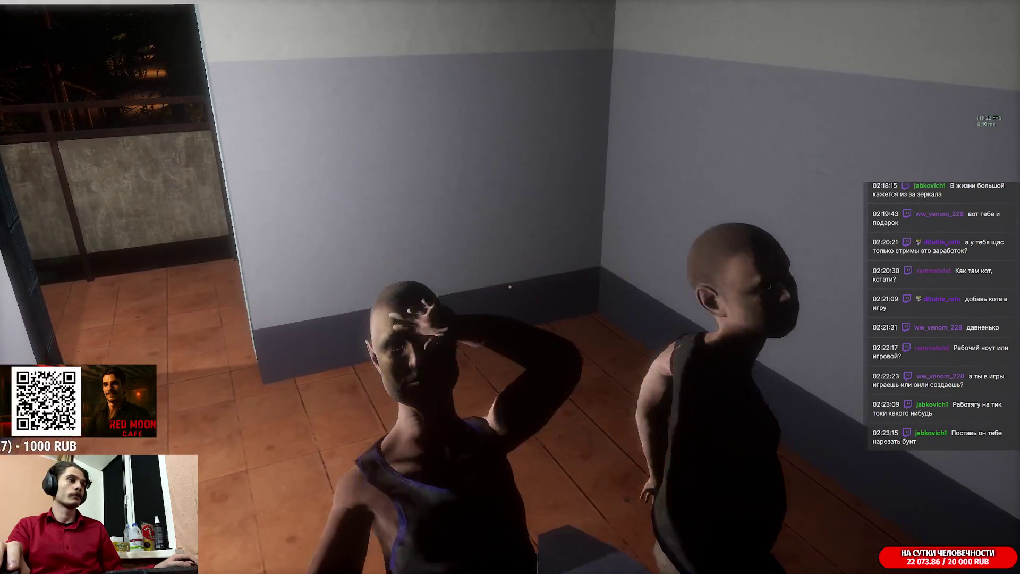
- Pass the men, turn off the flashlight, and take the stairs down to the lobby elevator
key(w)
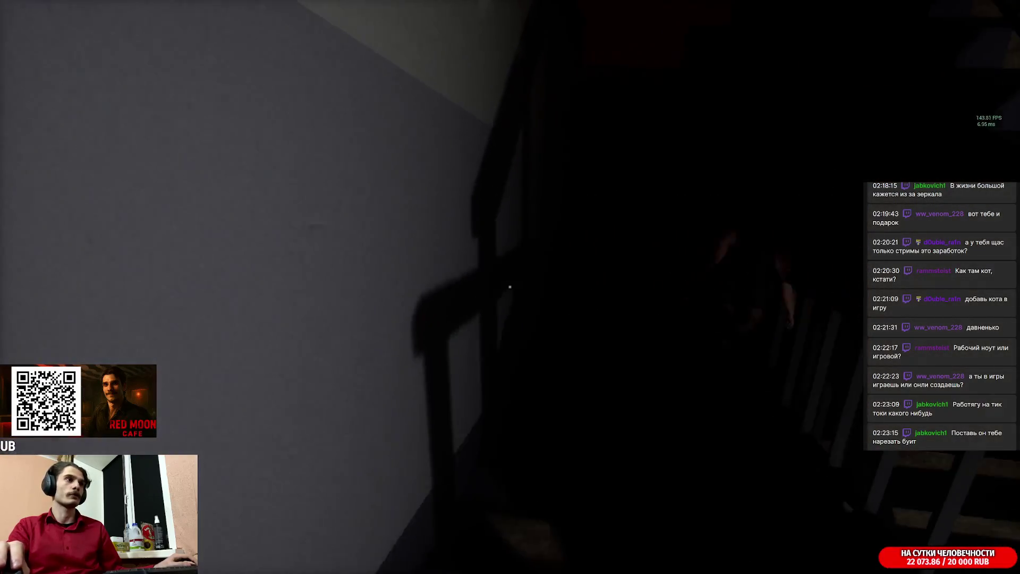
key(f)
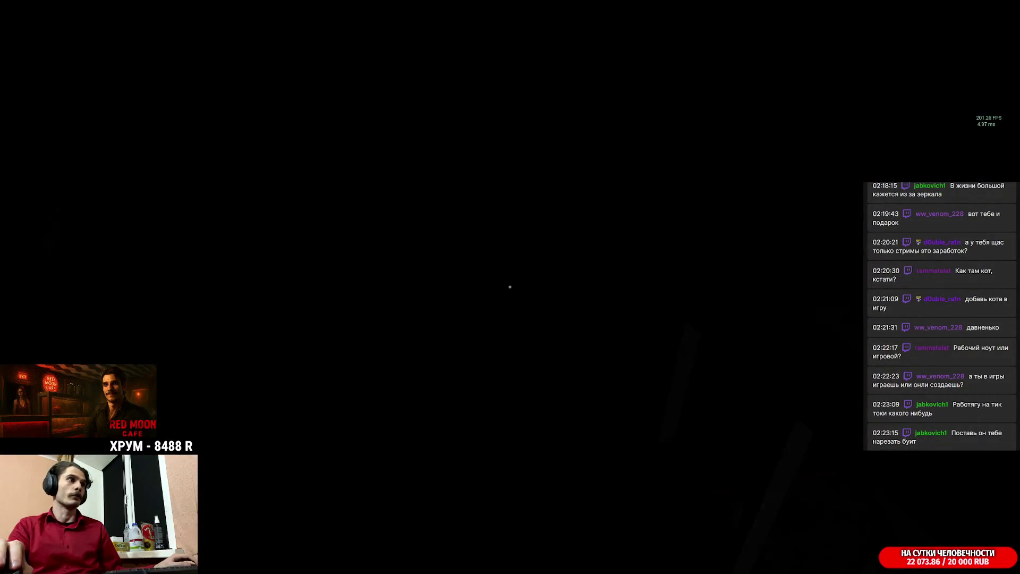
key(w)
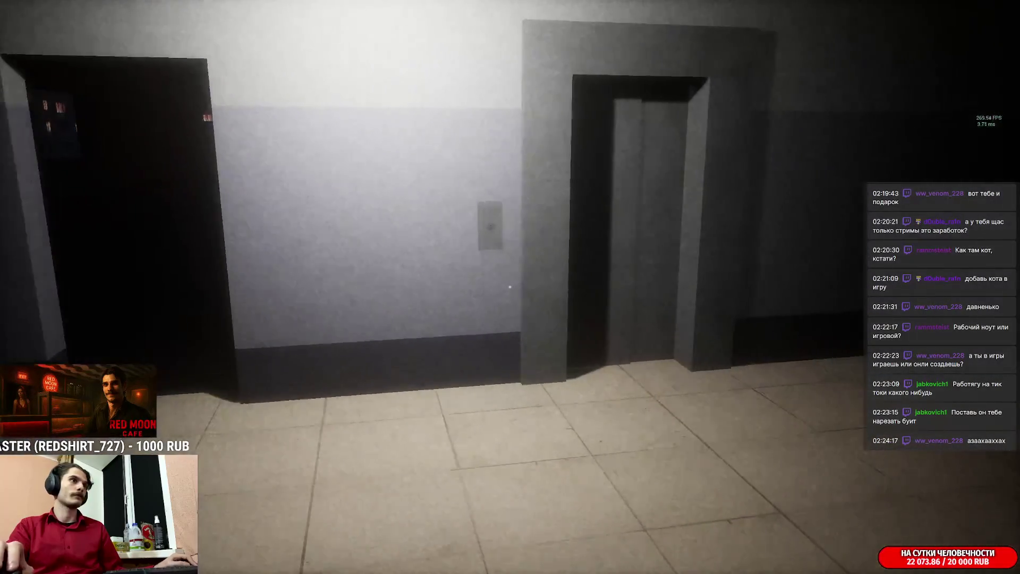
key(w)
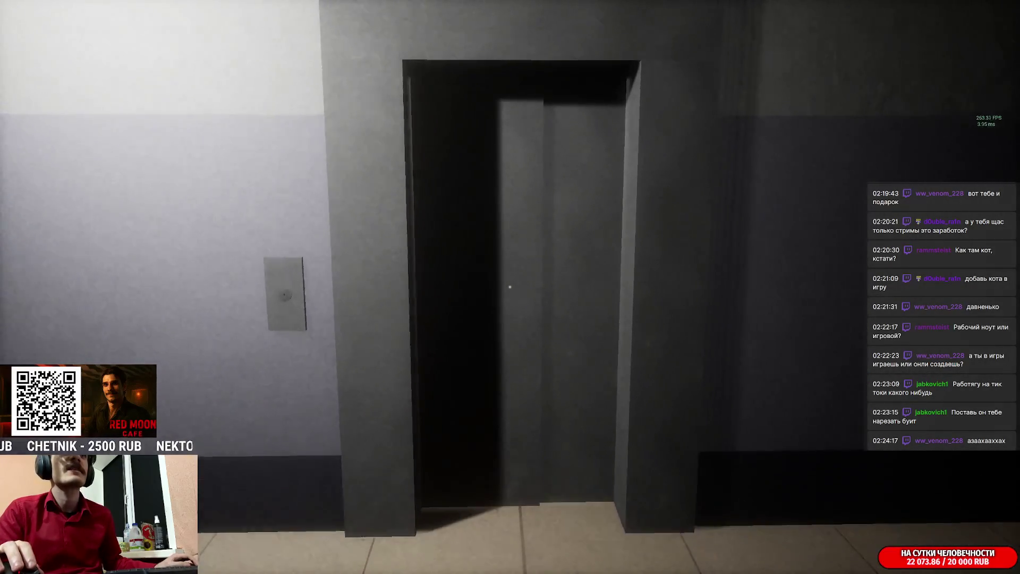
key(w)
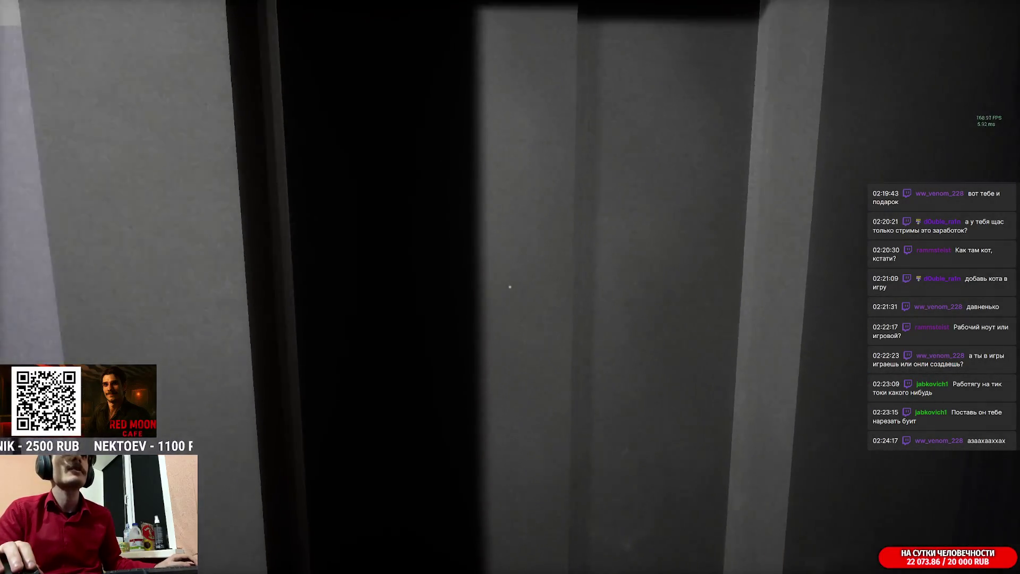
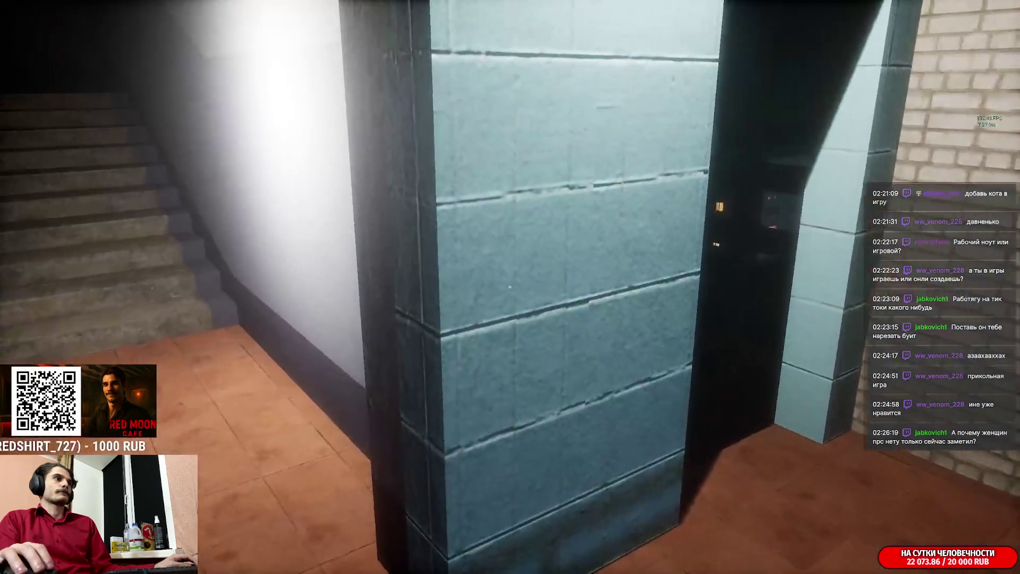
- Walk up the dark stairwell onto the night balcony and interact with the leaning man
key(w)
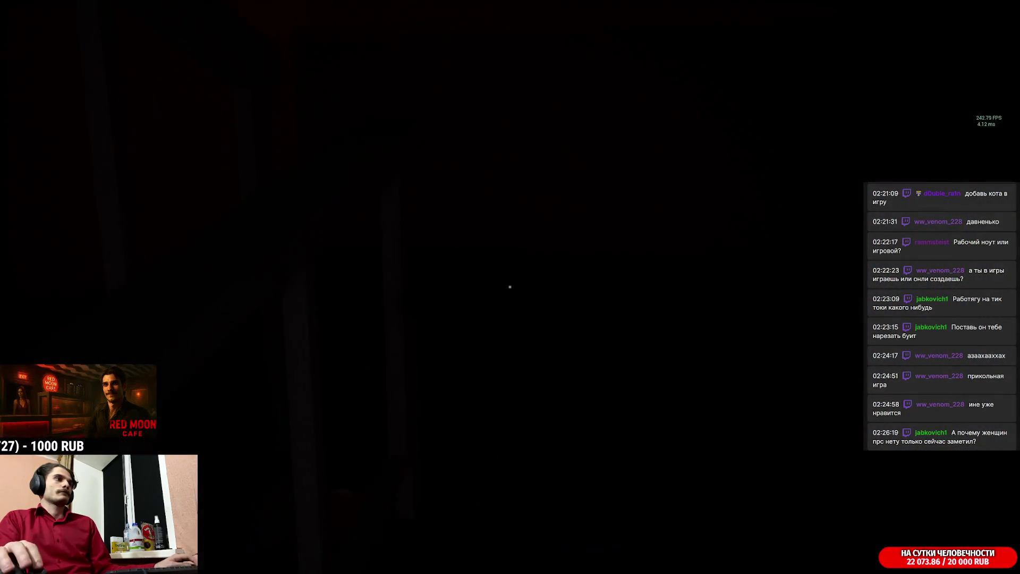
key(w)
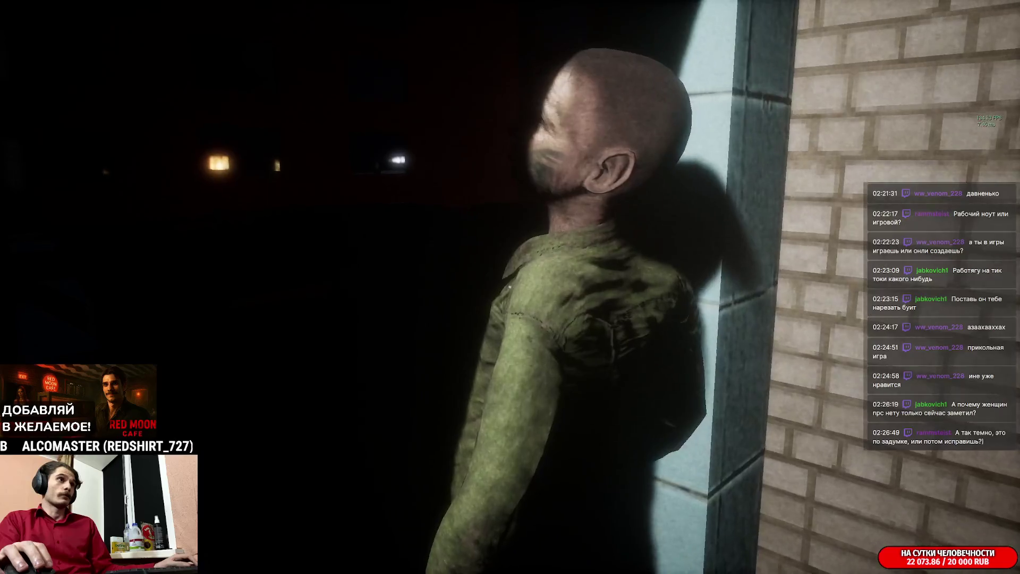
key(e)
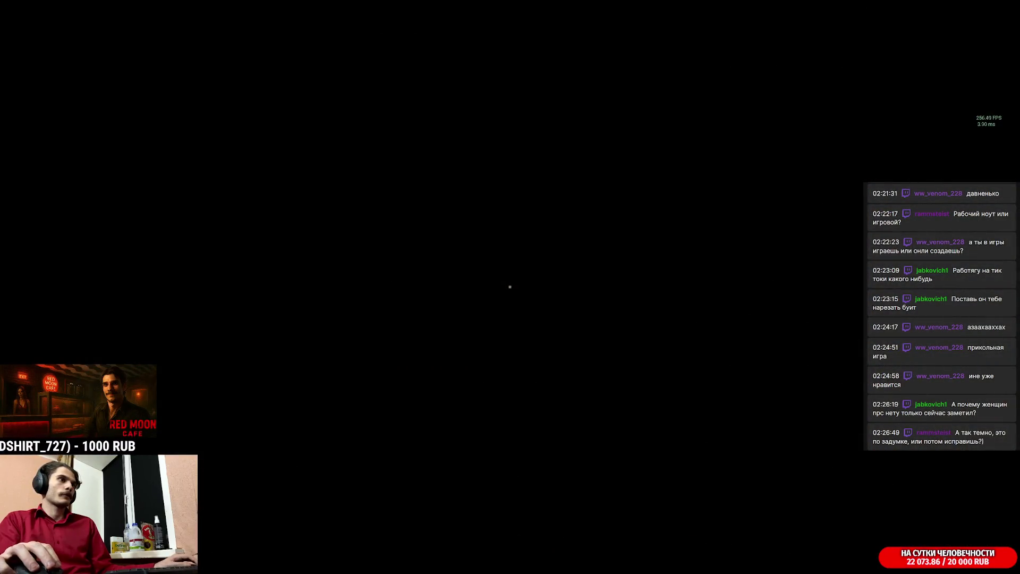
- Walk through the room and dim hallway to the window overlooking the courtyard and lit buildings
key(w)
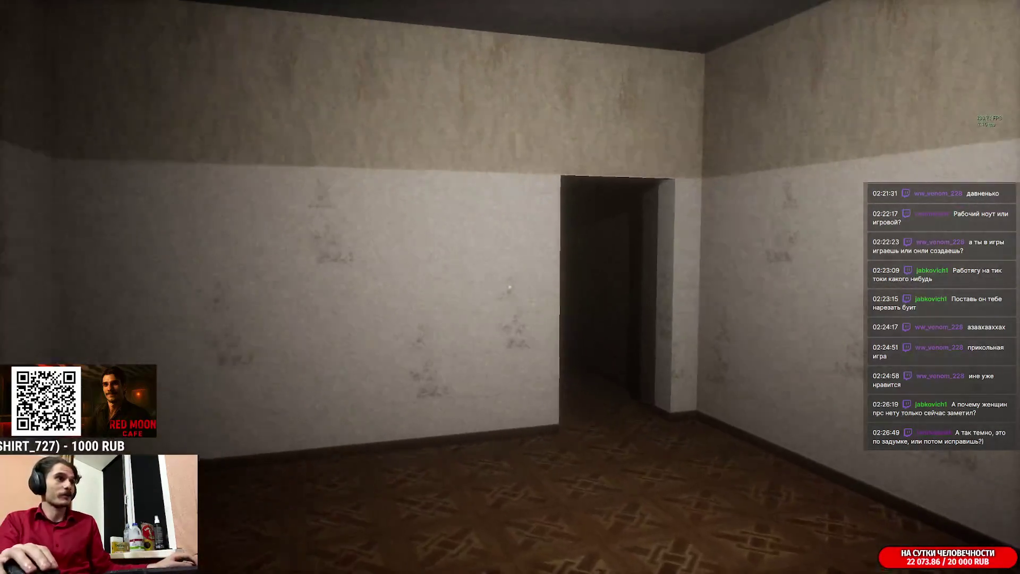
key(w)
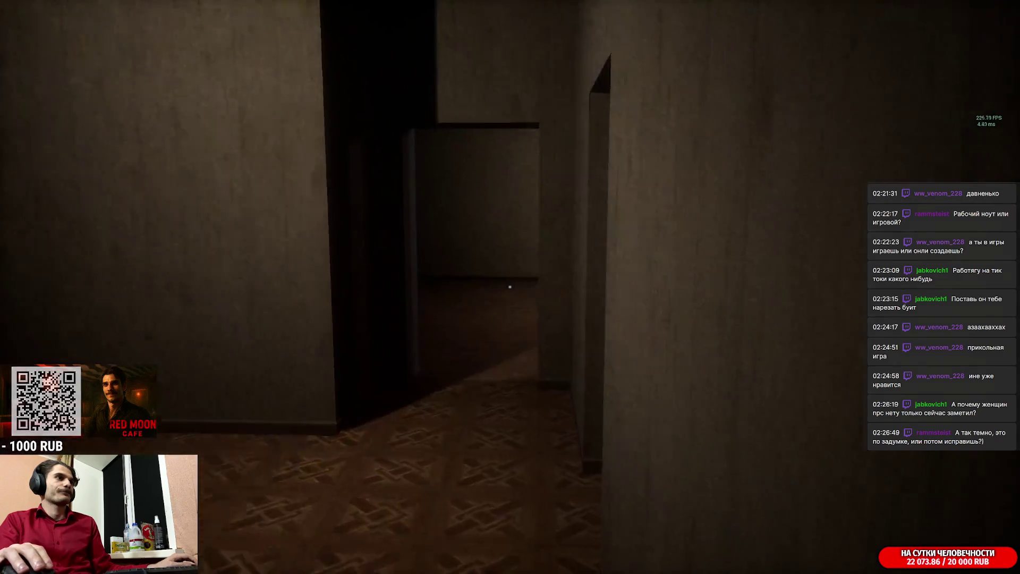
key(w)
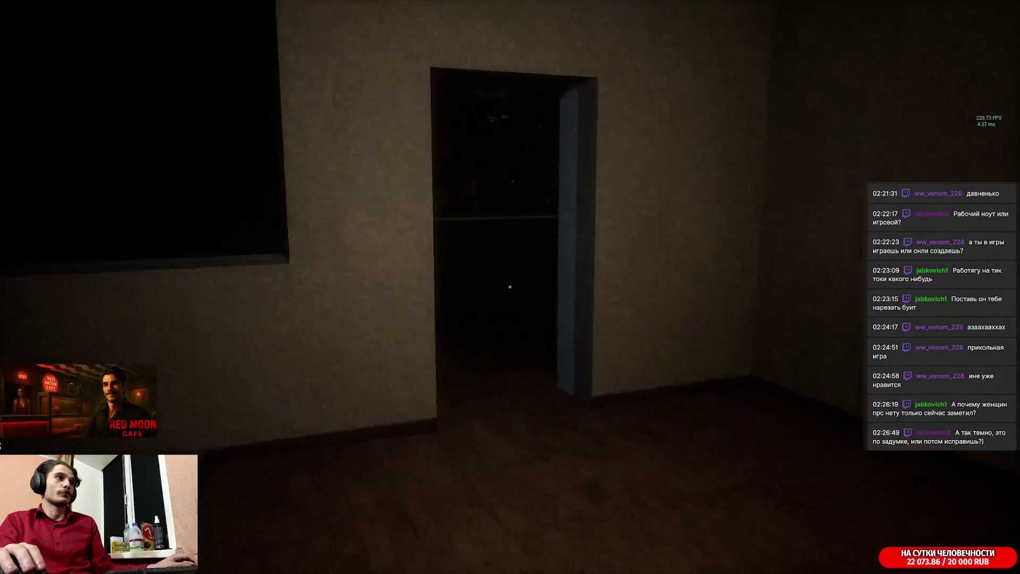
key(w)
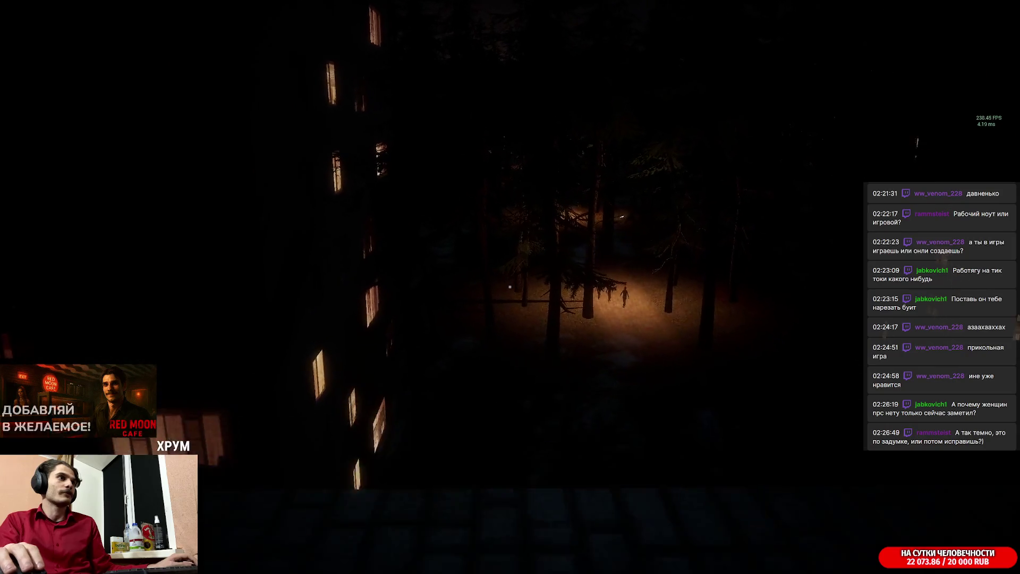
mouse_move(509, 287)
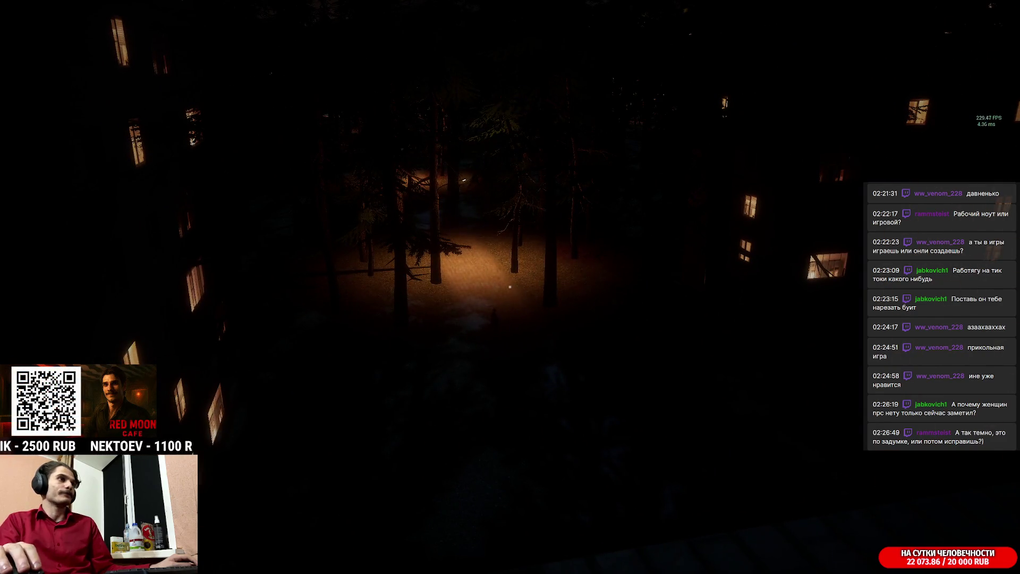
- Close the fullscreen game with Alt+F4 and switch to the Twitch dashboard in Chrome
key(alt+F4)
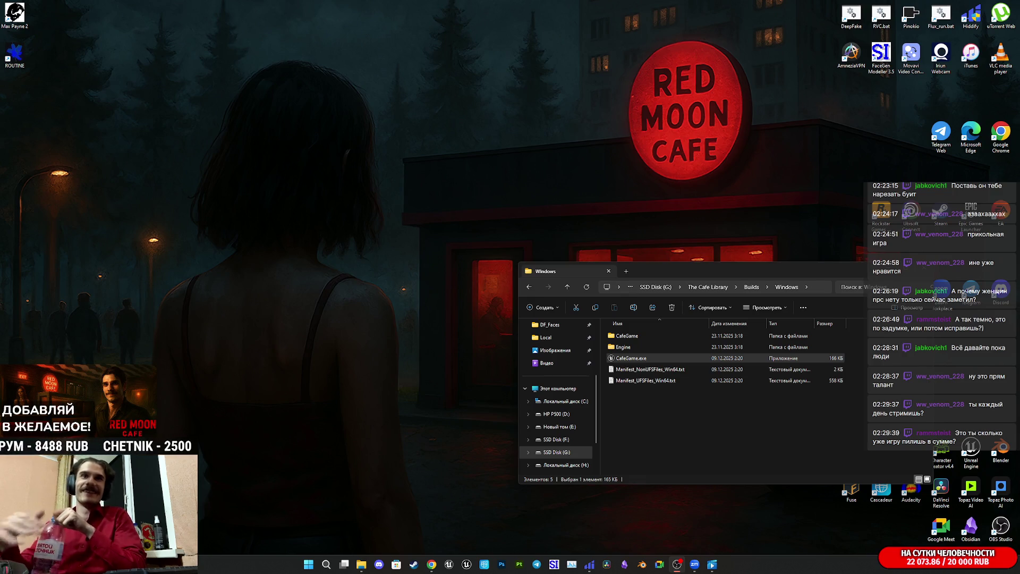
mouse_move(431, 563)
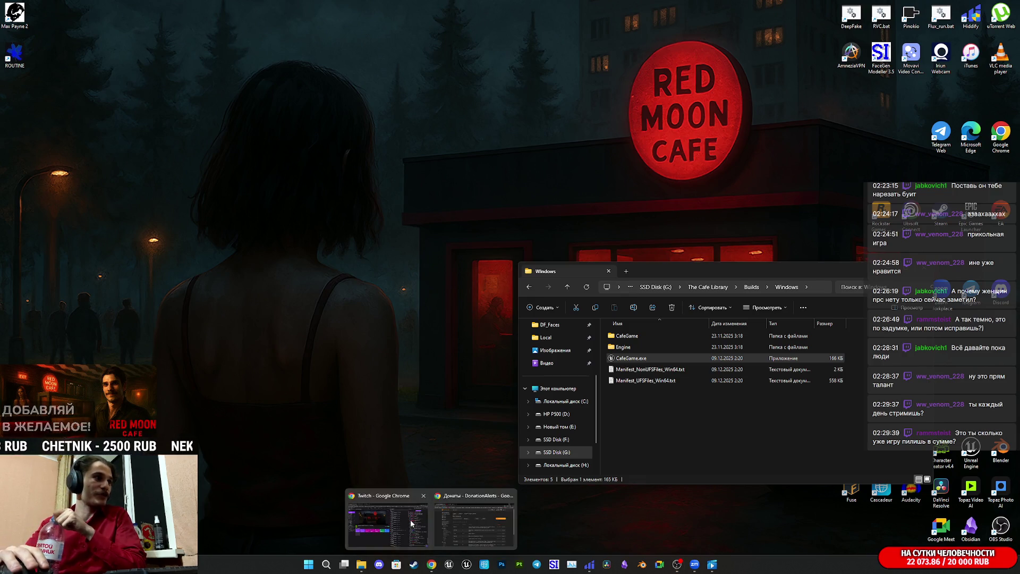
click(466, 496)
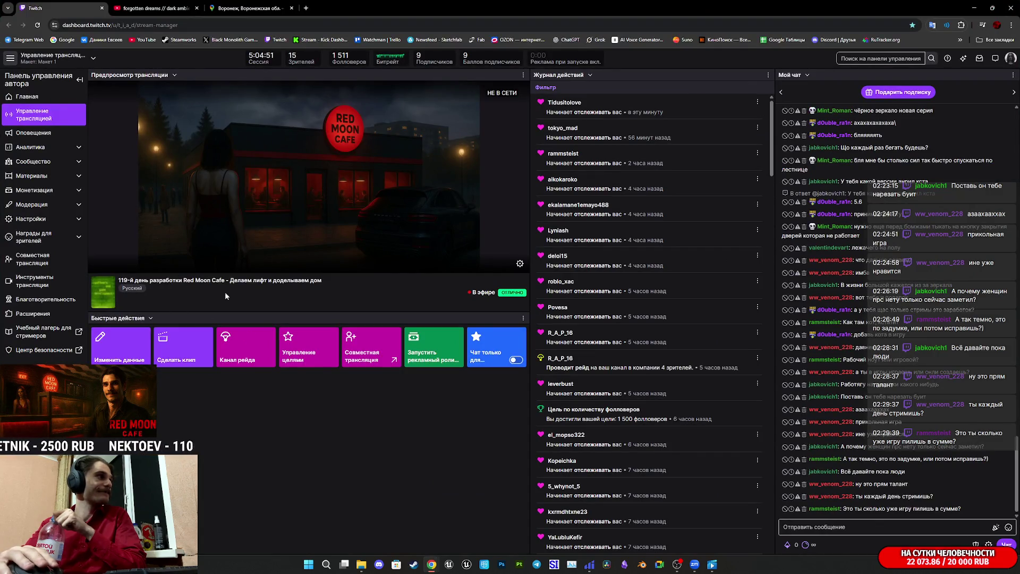